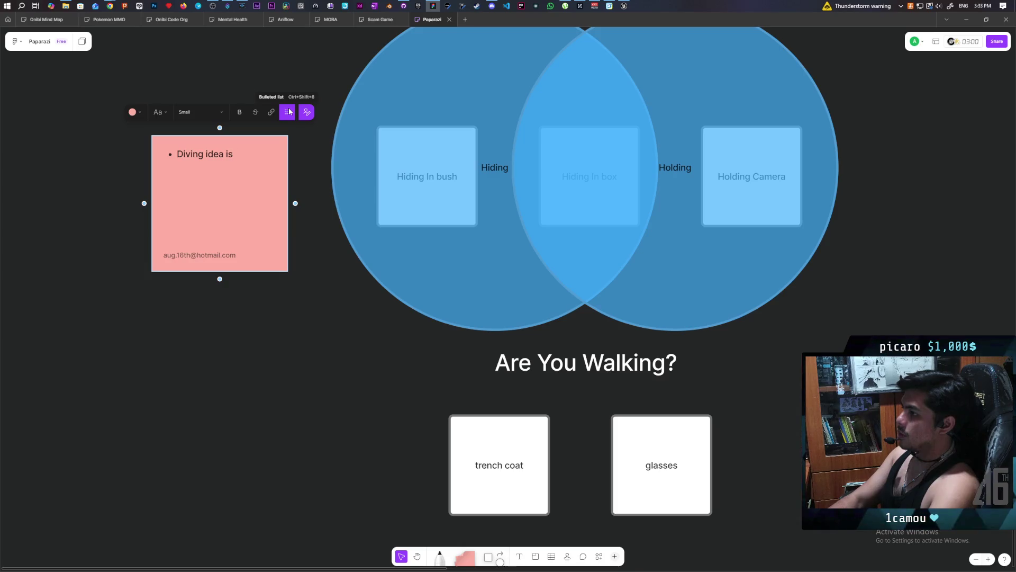
Step: Finish the pink note's second bullet, ending with 'kinda like getting in a vehicle'
type("so that you stay sti")
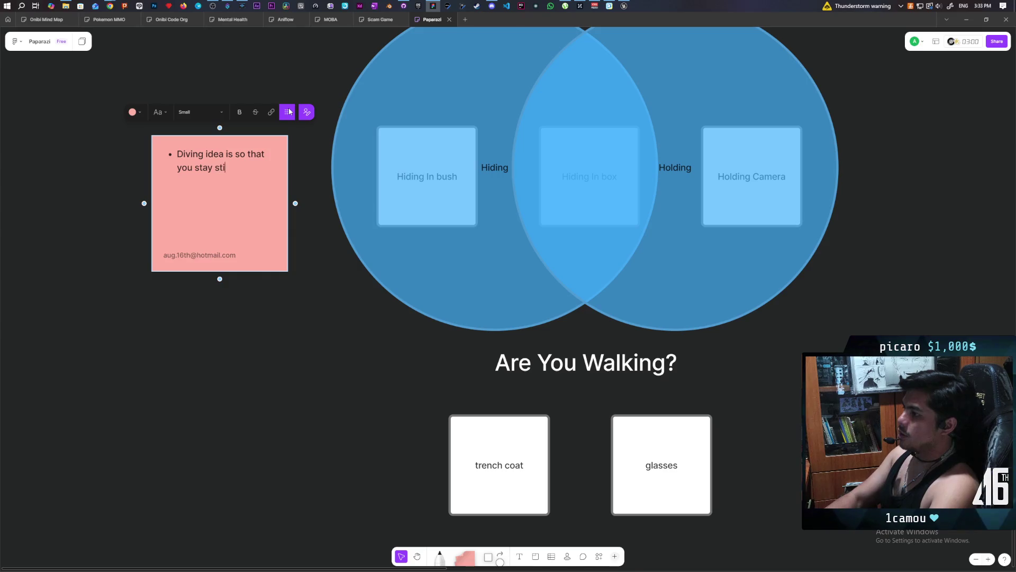
type("sh")
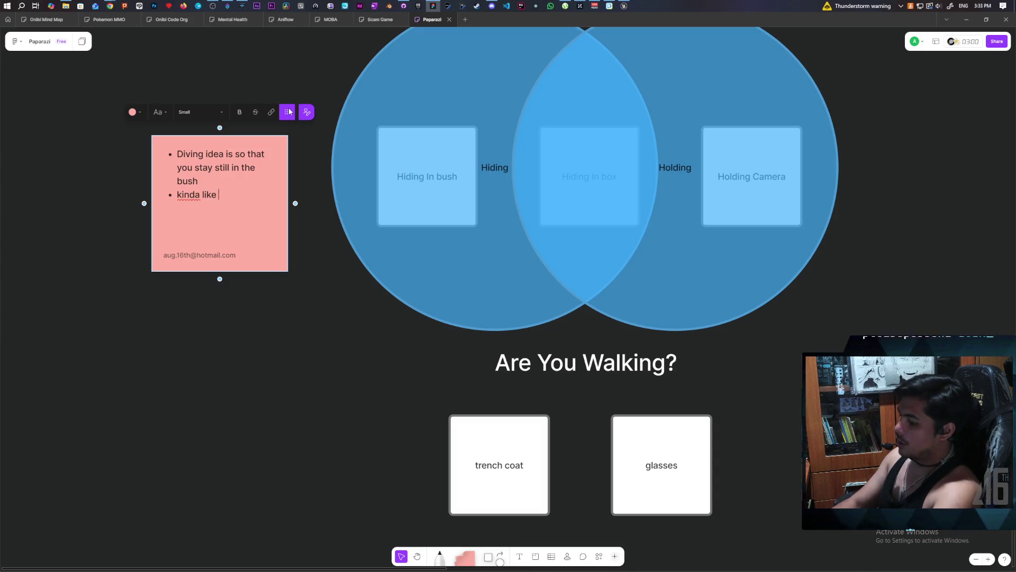
type("ting in a vehicle")
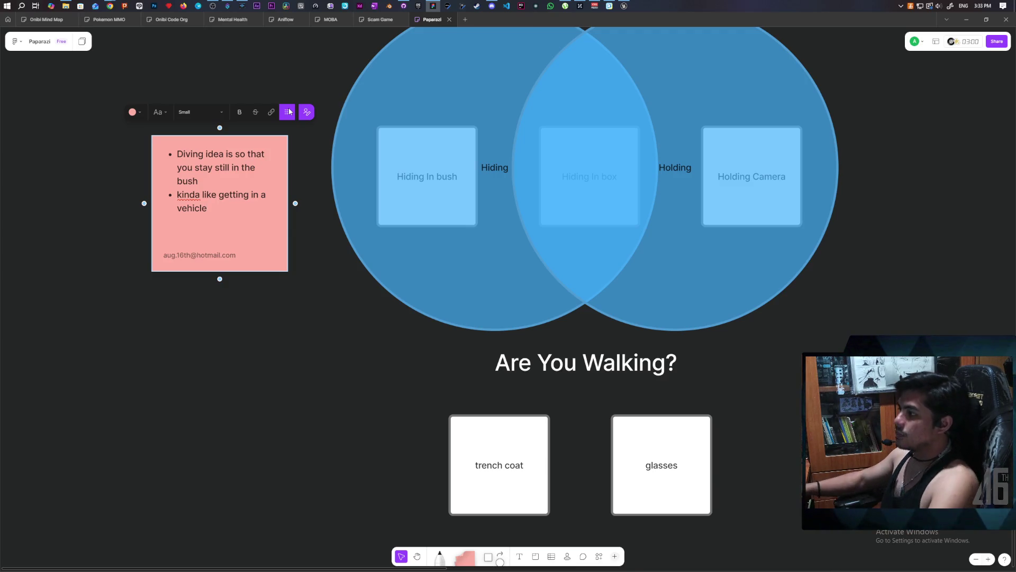
left_click(353, 323)
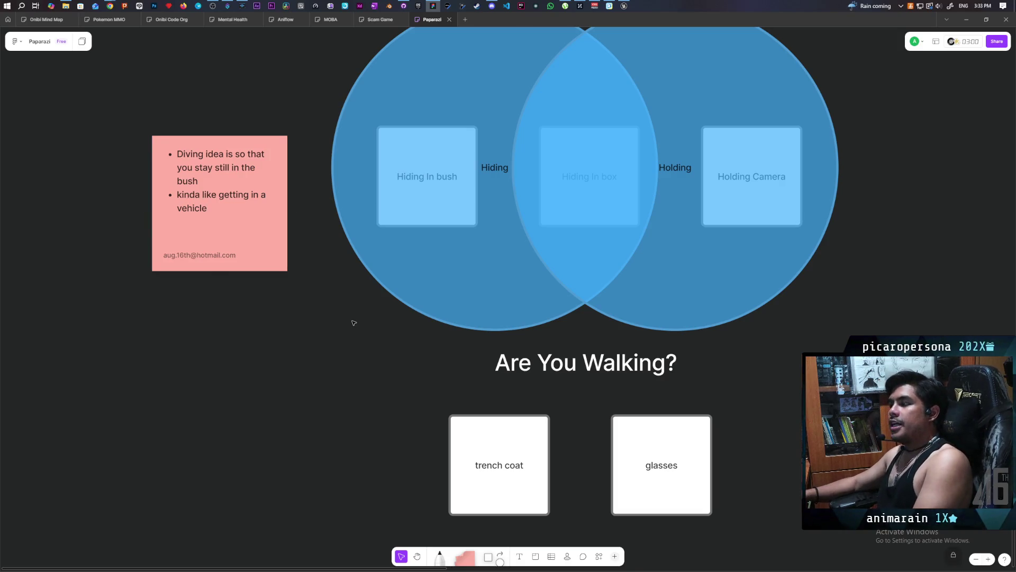
left_click(558, 232)
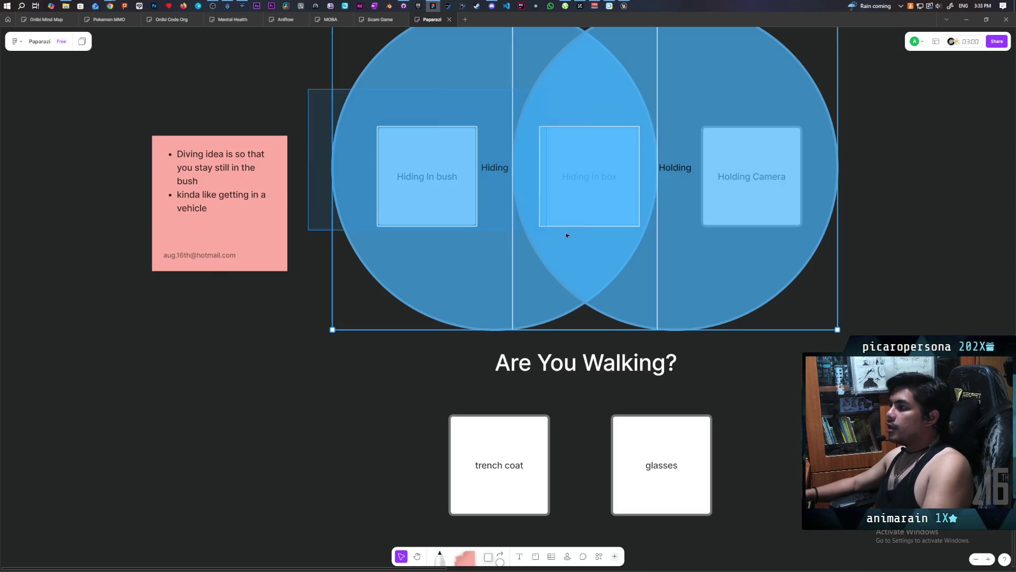
left_click(292, 410)
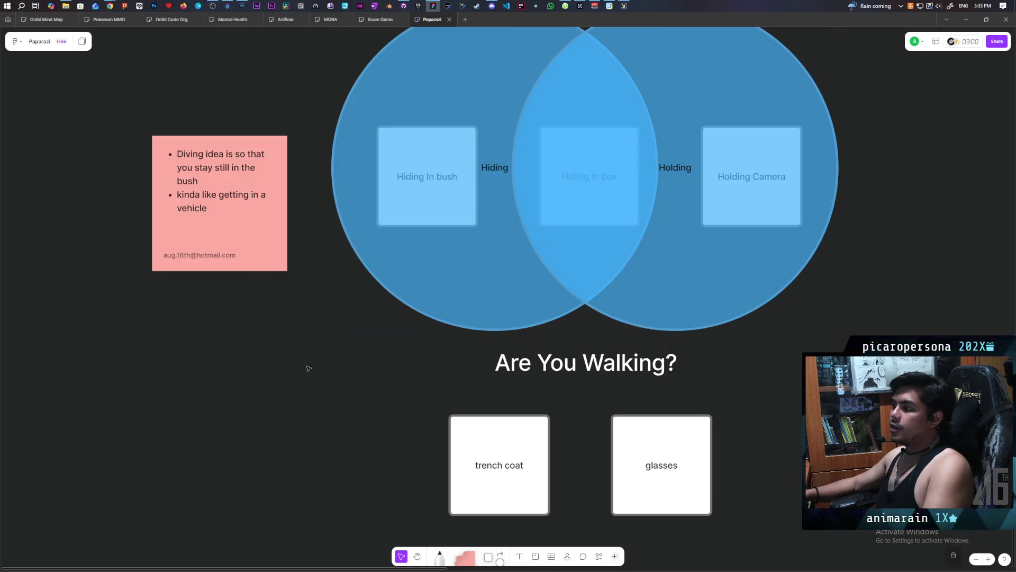
left_click(597, 242)
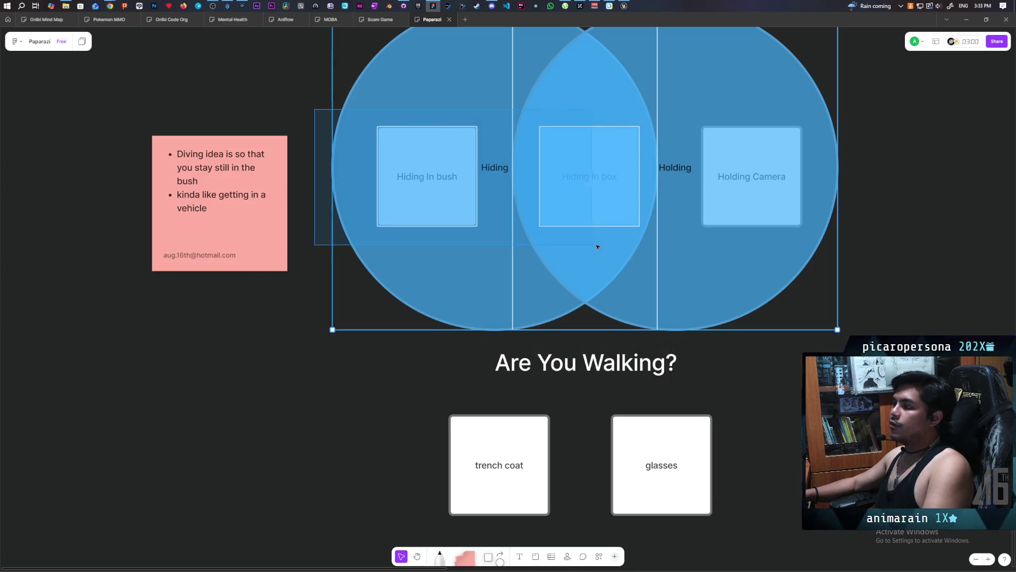
left_click(391, 397)
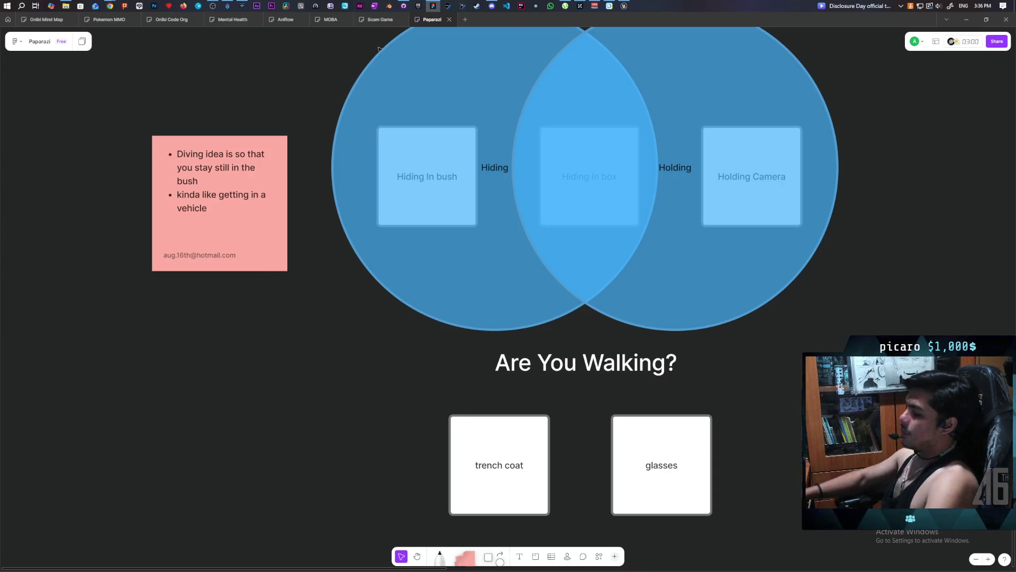
scroll(358, 383, "down", 2)
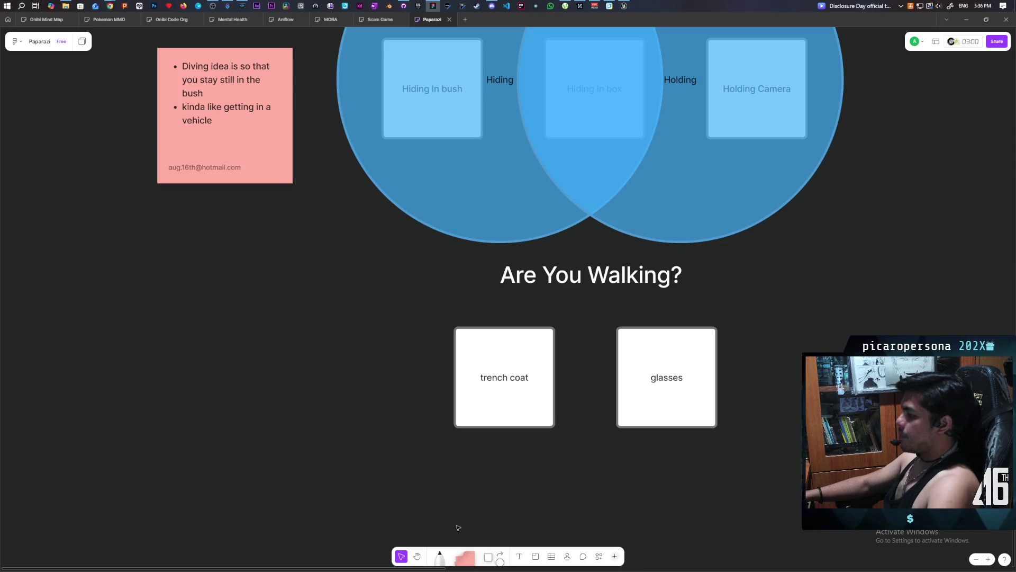
Step: Place a white circle to the right of the Venn diagram
scroll(431, 512, "down", 1)
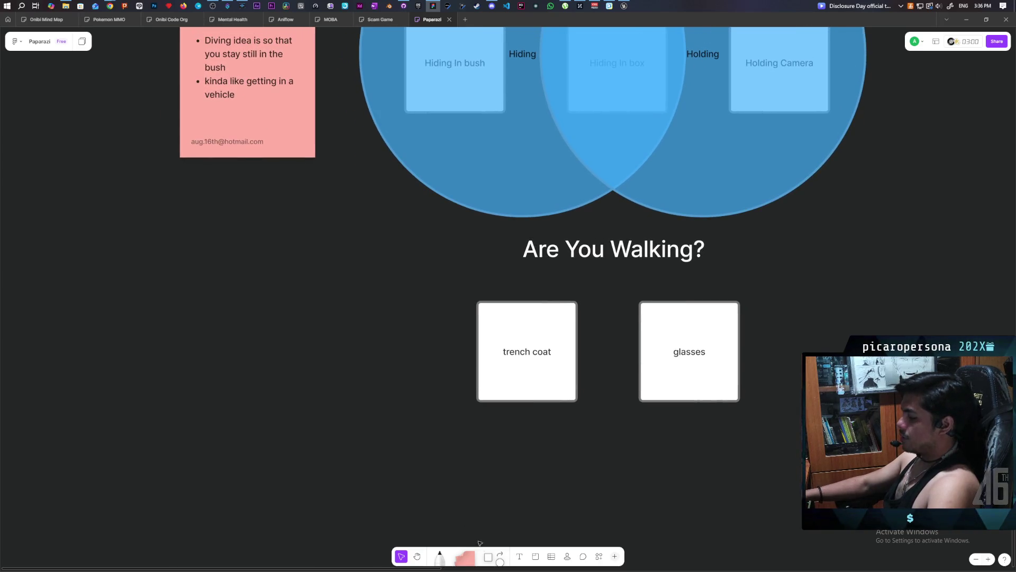
left_click(502, 562)
left_click(196, 297)
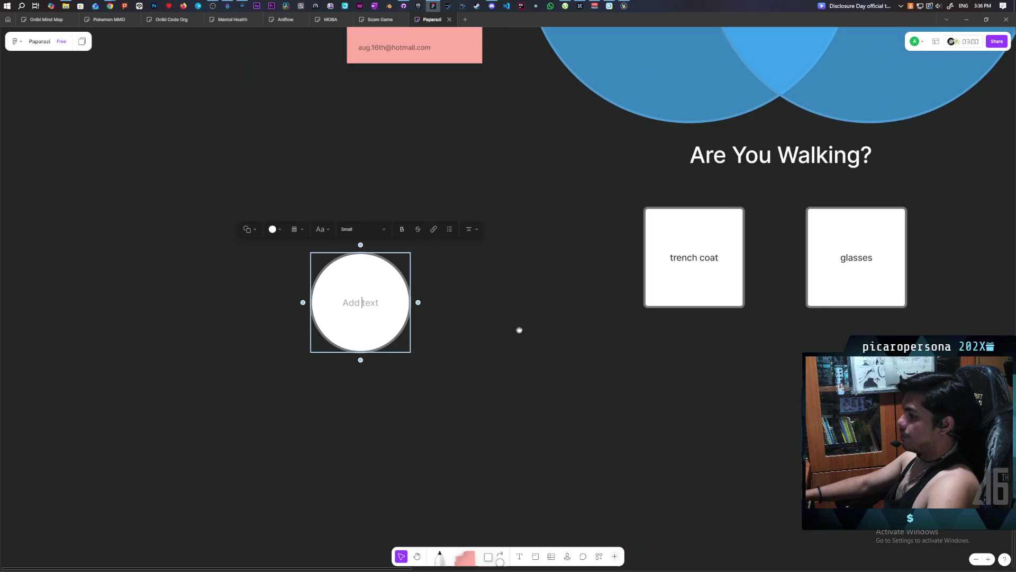
left_click_drag(547, 330, 544, 337)
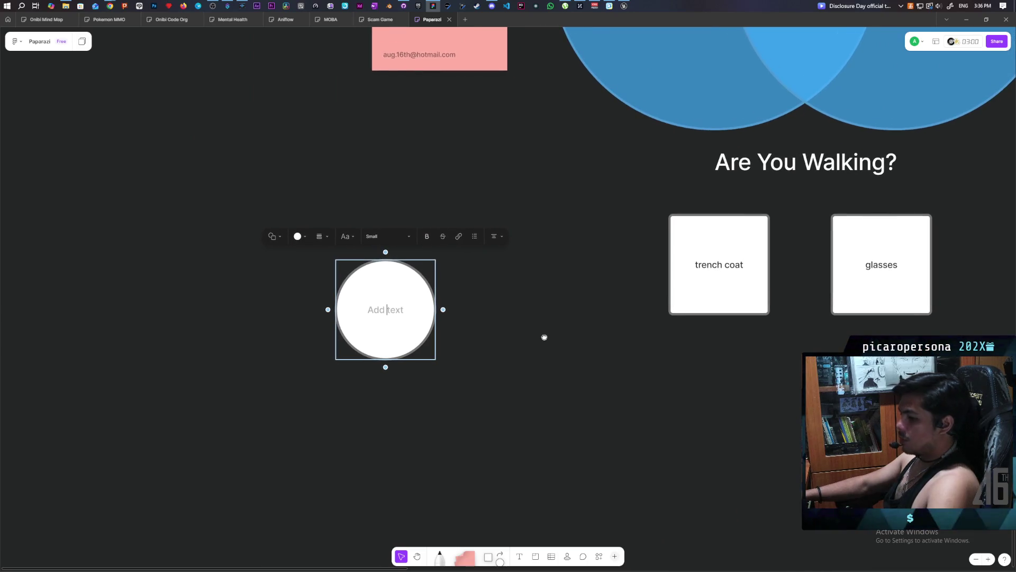
scroll(477, 378, "down", 5)
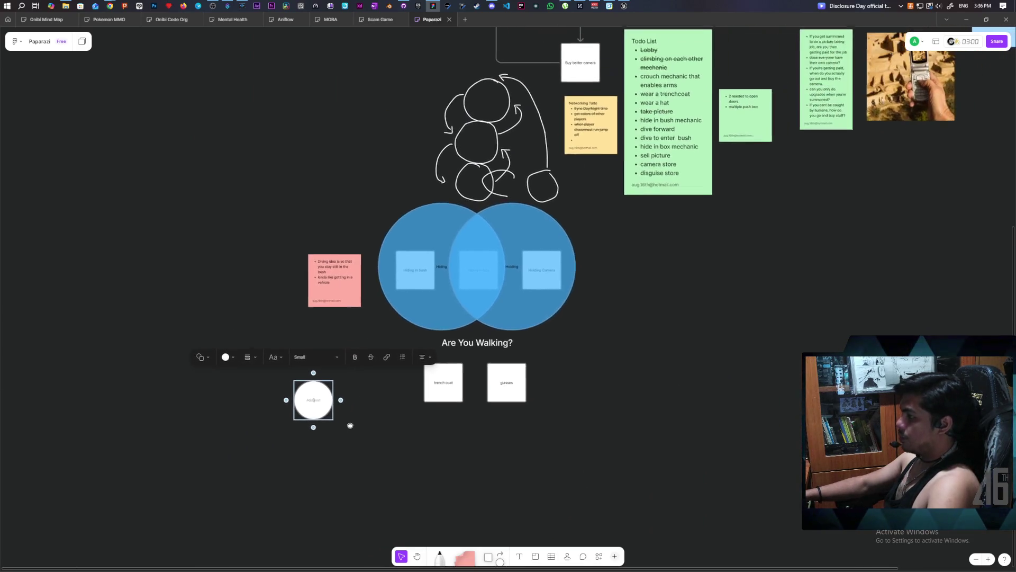
mouse_move(328, 405)
left_mouse_down()
mouse_move(659, 331)
mouse_move(700, 284)
mouse_move(593, 284)
mouse_move(812, 295)
left_mouse_up()
scroll(656, 284, "up", 5)
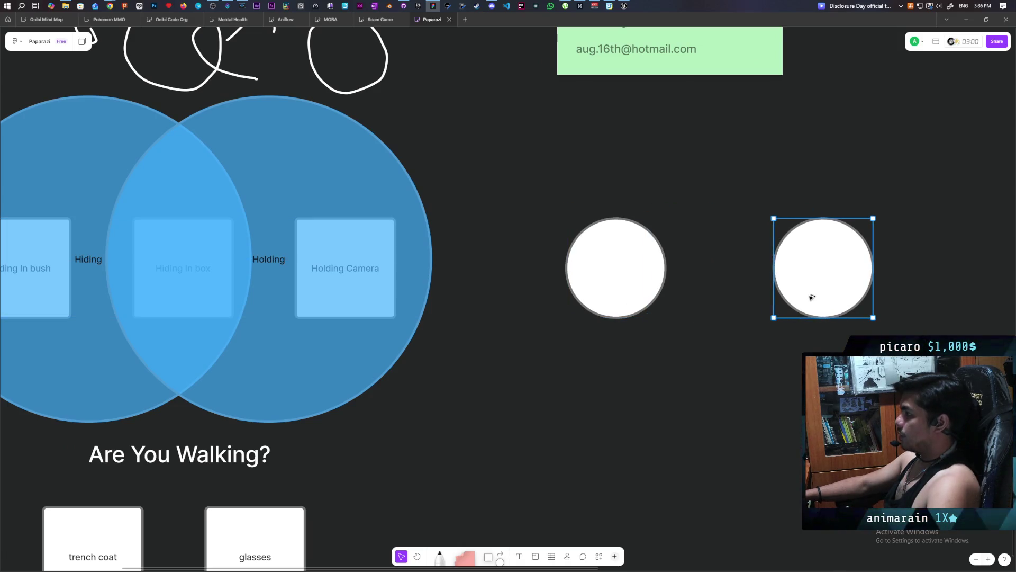
Step: Copy the circle into four white circles arranged in an evenly spaced diamond
left_click(613, 297)
mouse_move(613, 297)
left_mouse_down()
mouse_move(715, 174)
mouse_move(715, 395)
left_mouse_up()
left_click(796, 254)
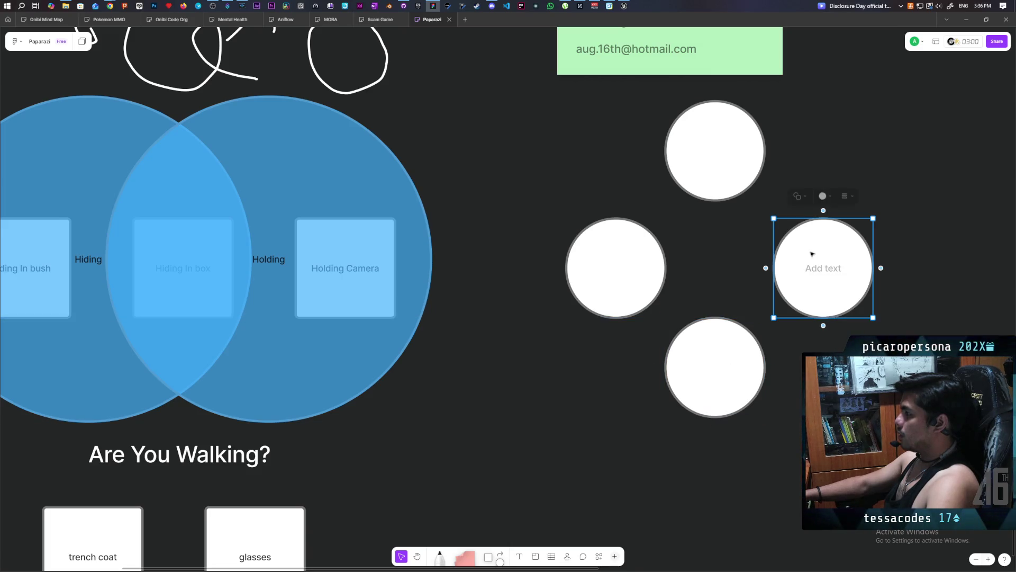
left_click_drag(812, 254, 804, 252)
left_click(654, 265)
left_click_drag(653, 265, 654, 263)
left_click_drag(711, 179, 710, 197)
left_click_drag(713, 329, 715, 337)
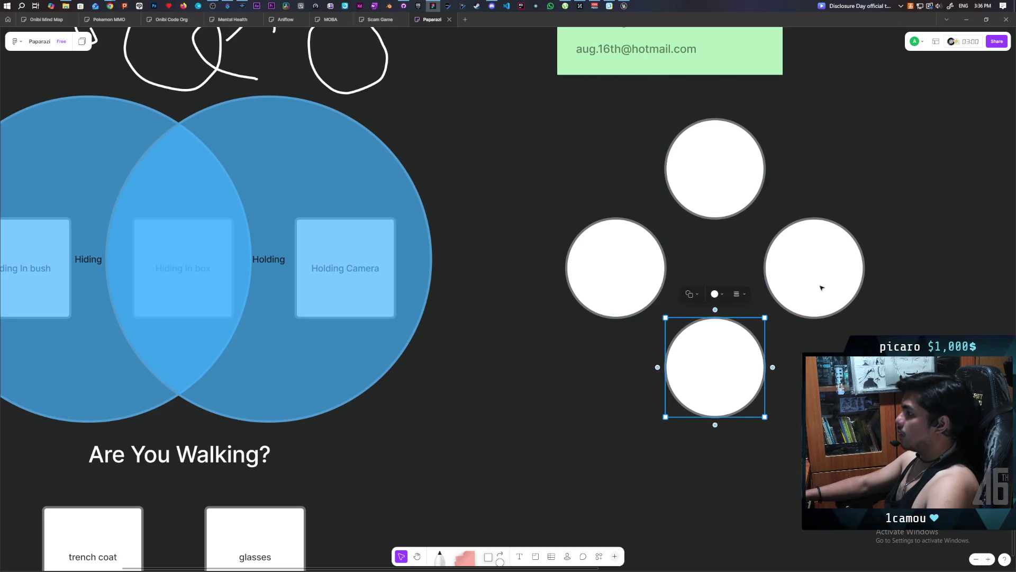
left_click(723, 170)
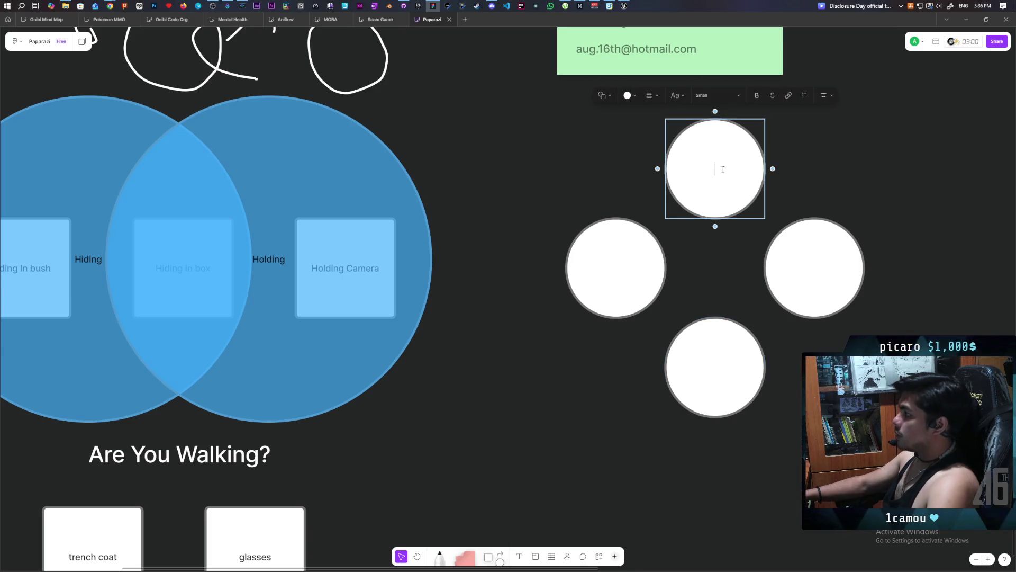
Step: Colour the circles yellow (top), green (bottom), red (right) and blue (left)
left_click(630, 95)
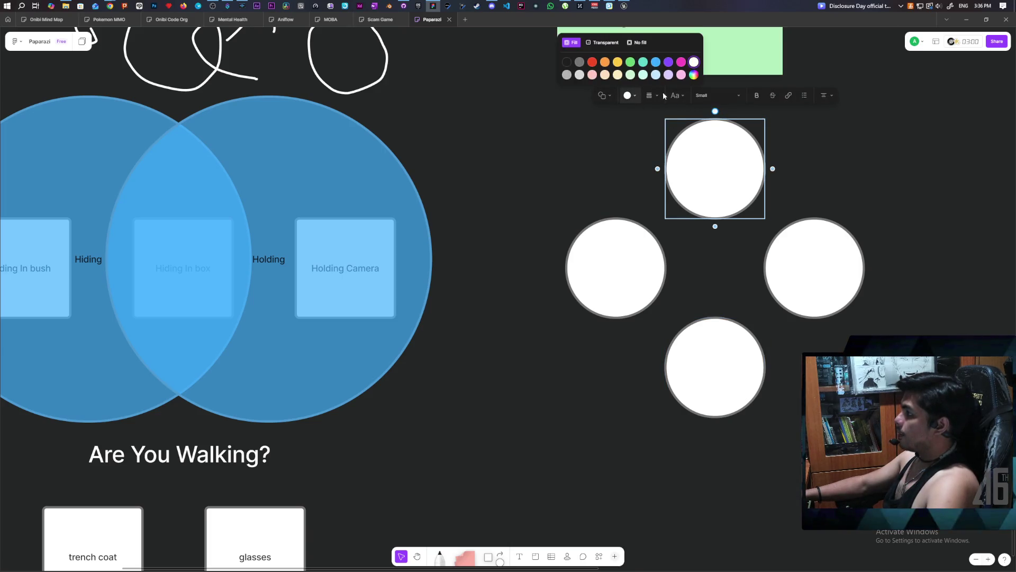
left_click(603, 62)
left_click(727, 344)
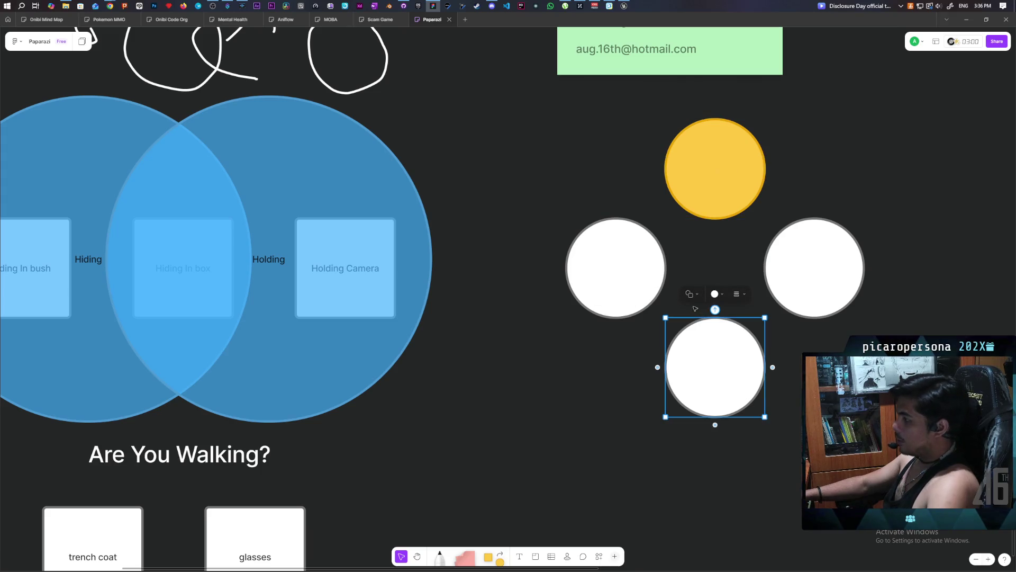
left_click(716, 294)
left_click(720, 279)
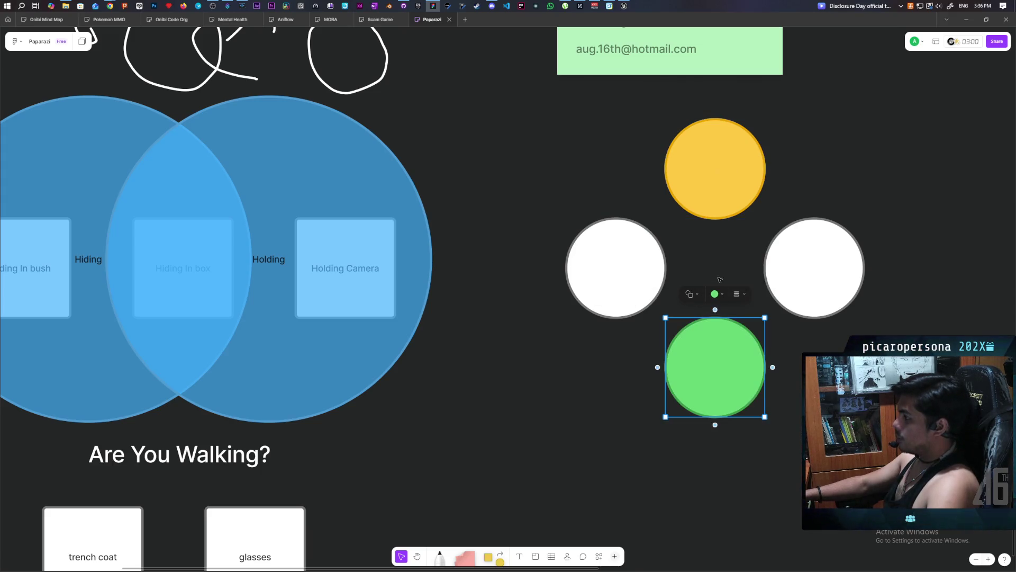
left_click(822, 262)
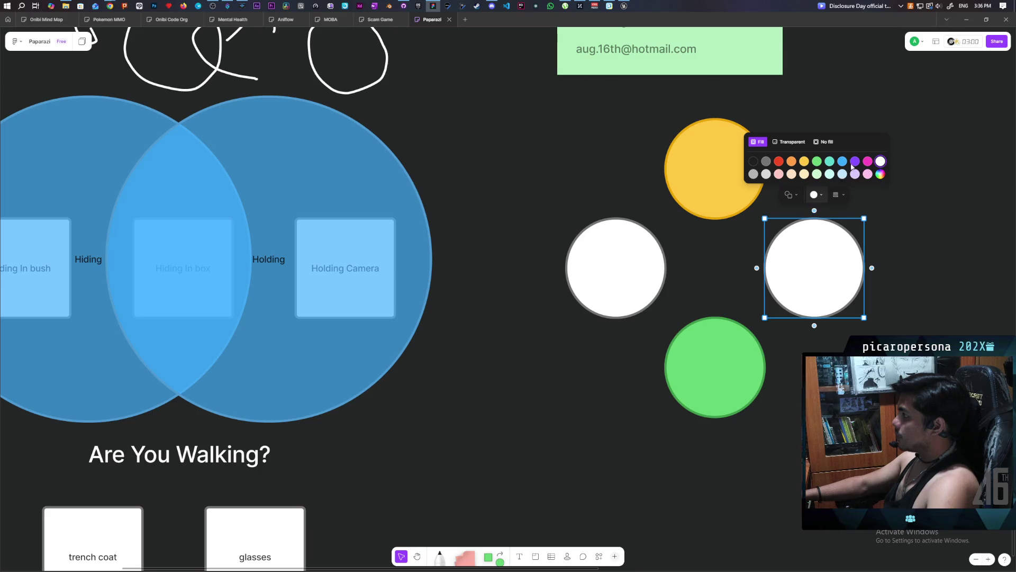
left_click(779, 161)
left_click(616, 268)
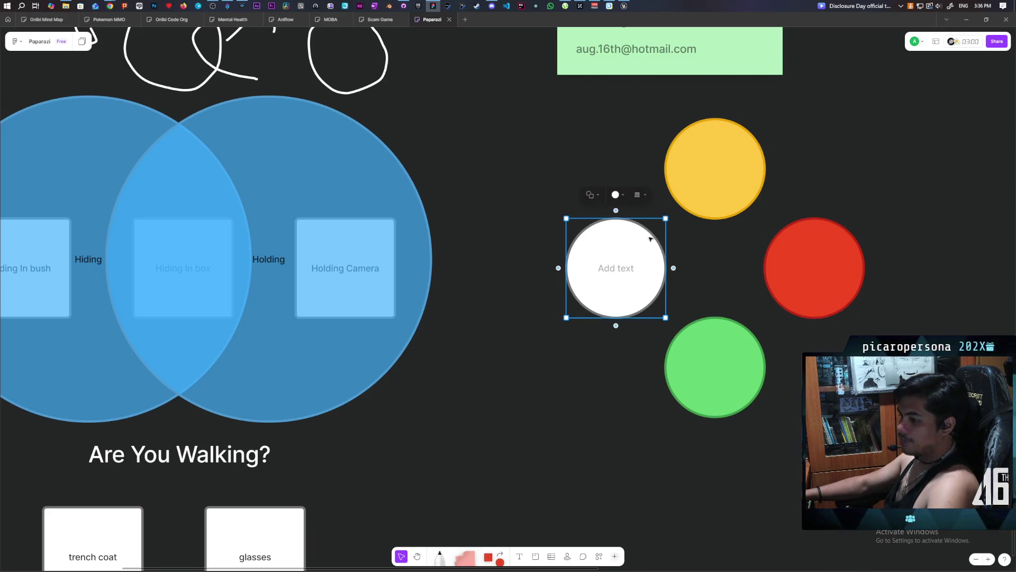
left_click(615, 194)
left_click(644, 161)
left_click(597, 380)
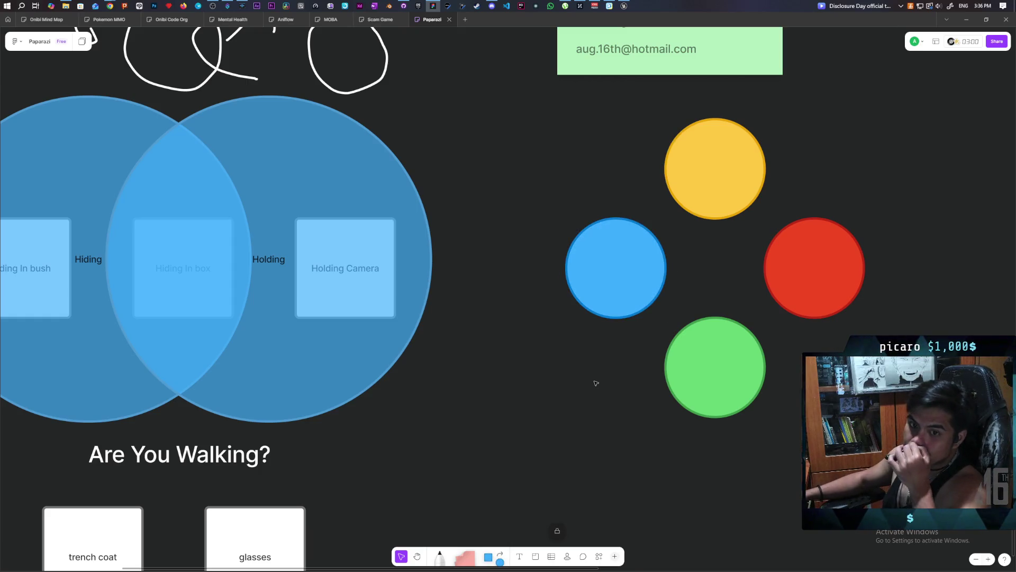
Step: Label the blue left circle 'Dive/Interact'
left_click_drag(516, 454, 624, 454)
double_click(750, 270)
type("Dive")
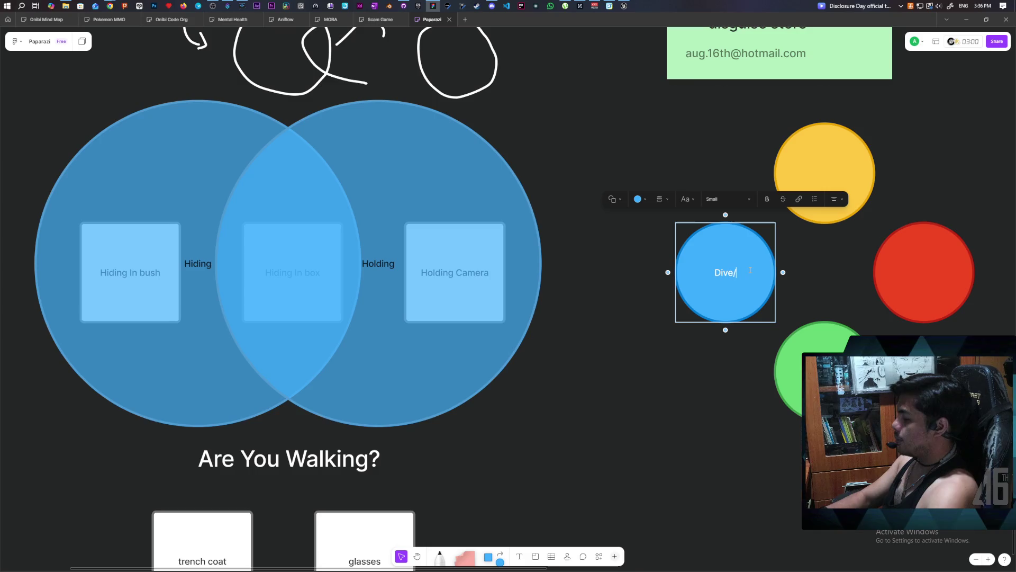
type("/Interact")
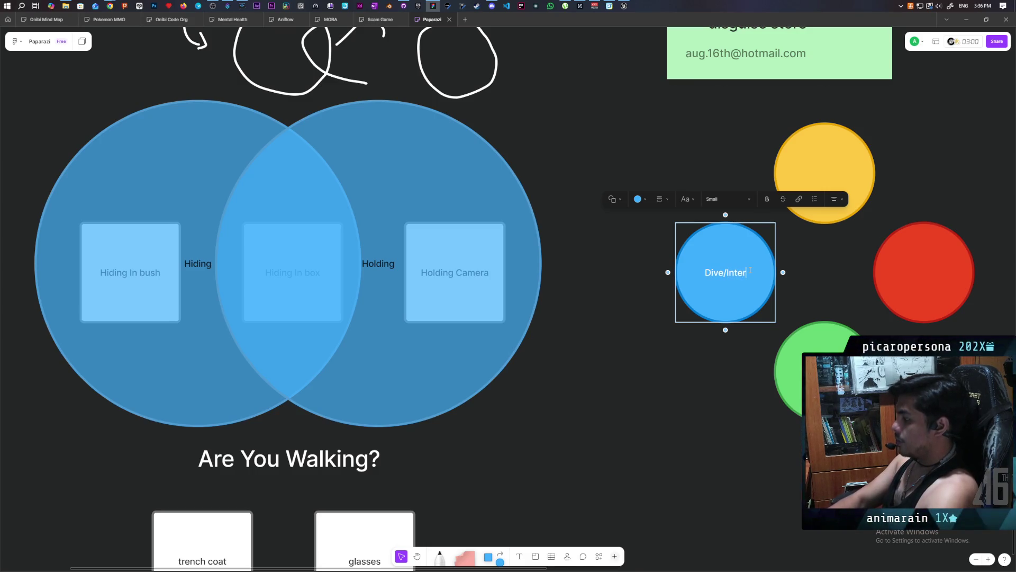
left_click(613, 397)
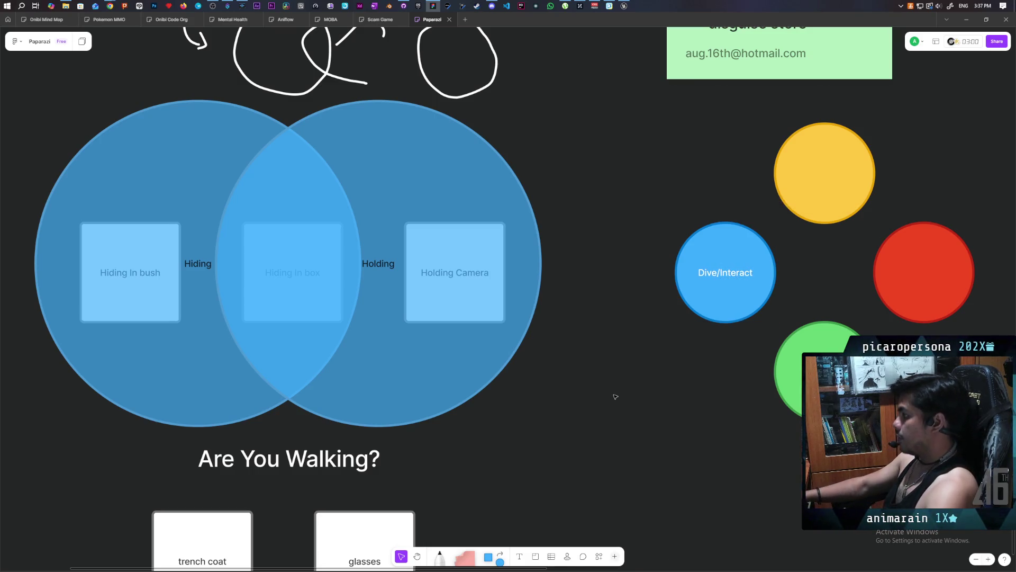
Step: Add a pink sticky note below Dive/Interact, linked from the circle by a white arrow
mouse_move(465, 556)
left_mouse_down()
mouse_move(594, 325)
mouse_move(659, 356)
left_mouse_up()
left_click(684, 279)
left_click_drag(669, 272, 627, 331)
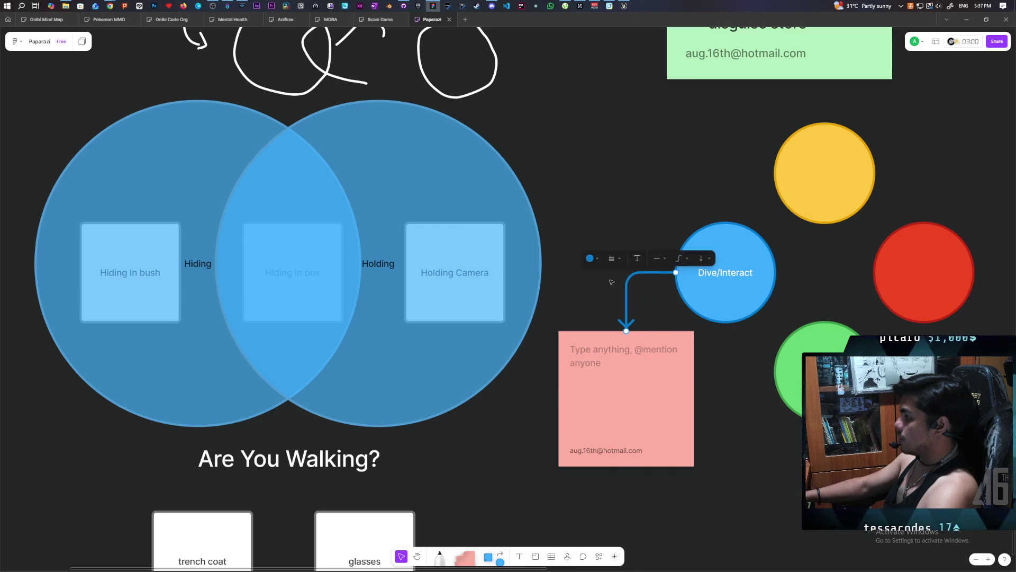
left_click(591, 258)
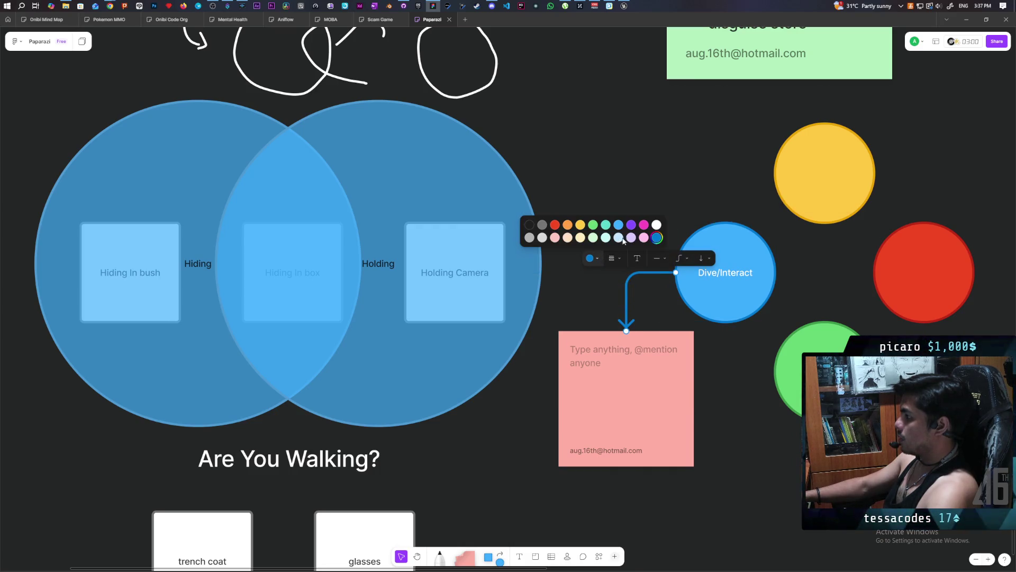
left_click(592, 280)
Step: Write 'mobility dive but also interact/ enter hiding spots' in the pink note
left_click(630, 357)
left_click(631, 356)
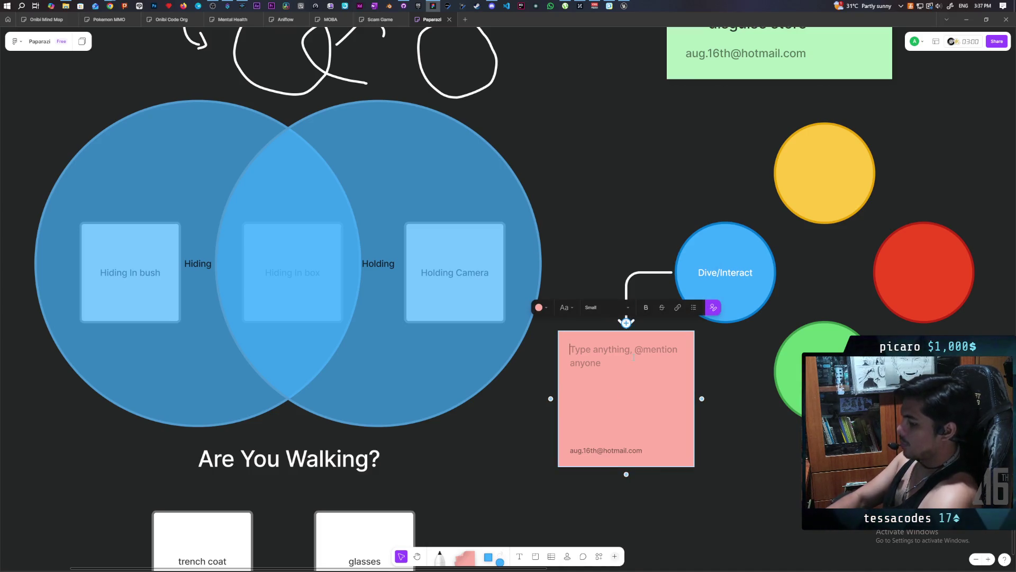
type("mobili")
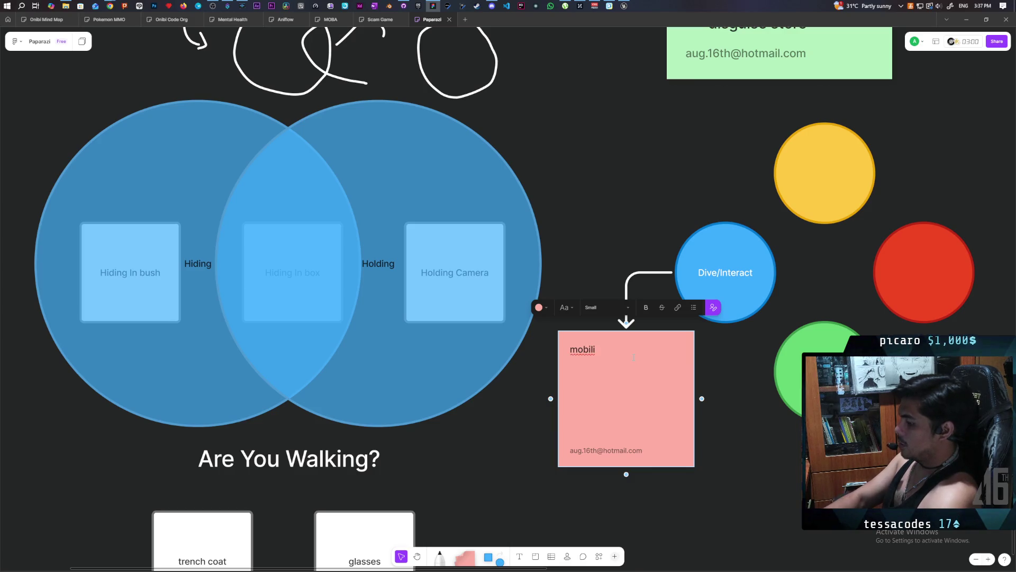
type("ty dive")
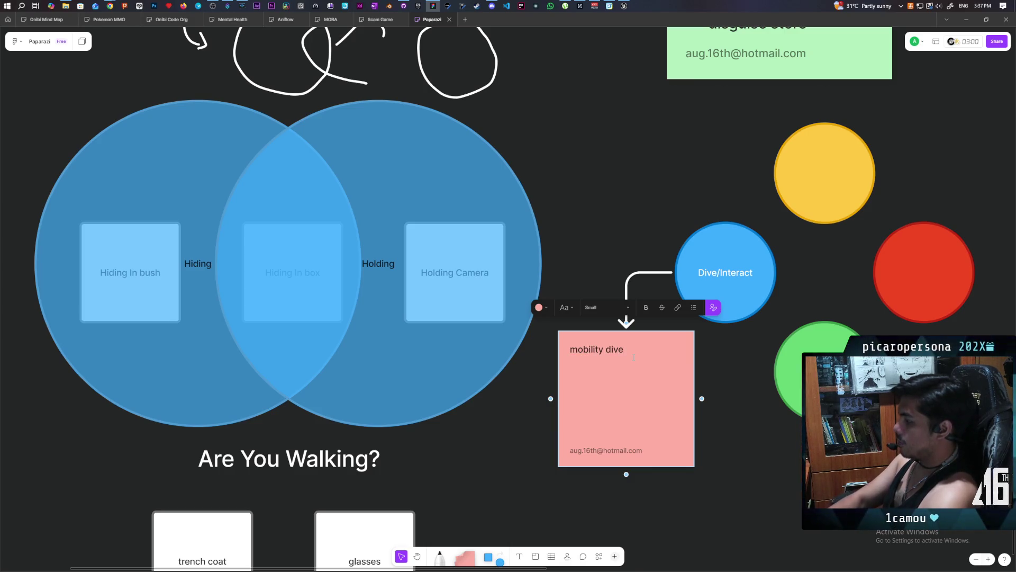
type(" but also")
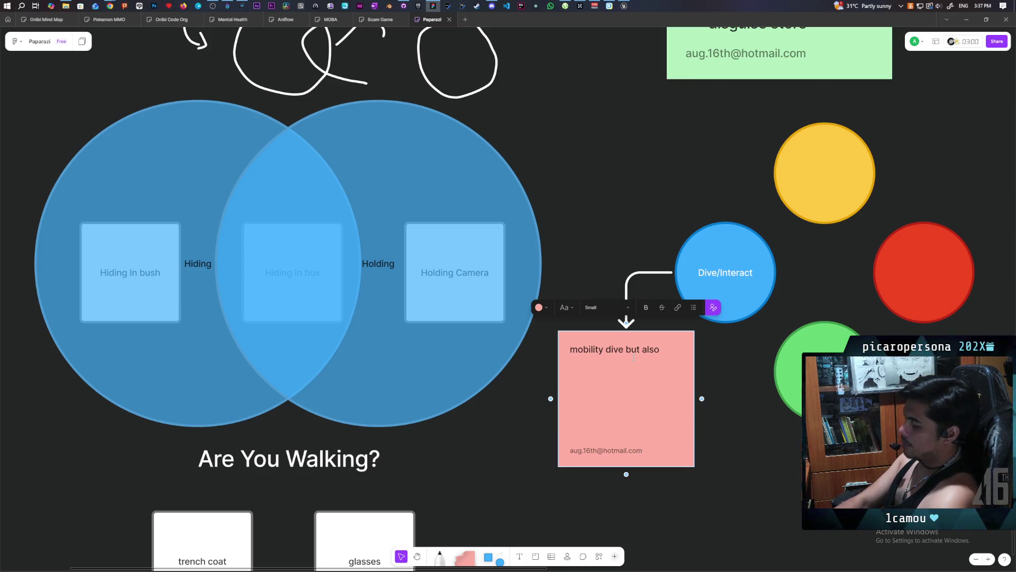
type(" interact")
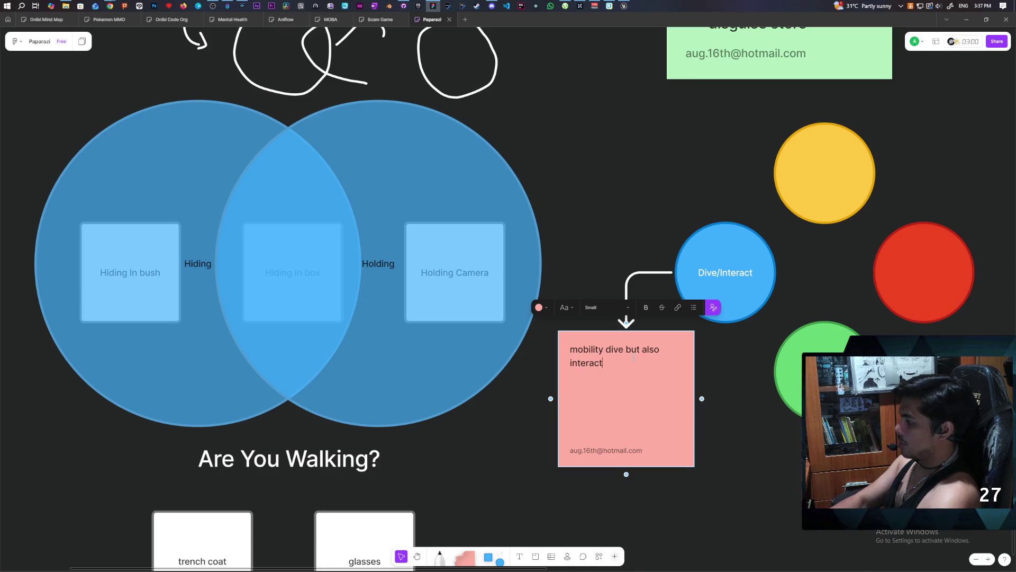
type("/ enter")
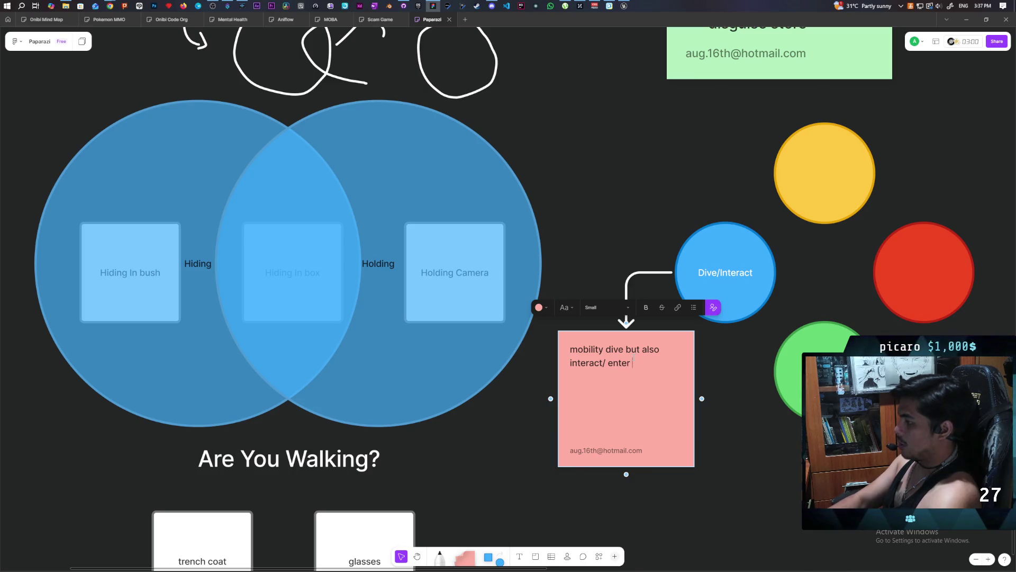
type(" hiding spots")
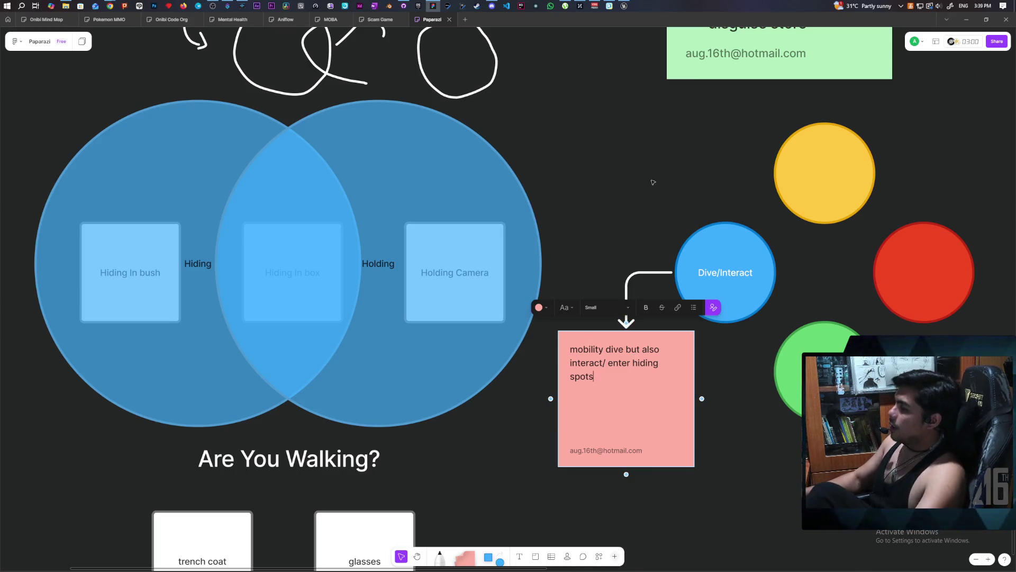
Step: Scroll the board down toward the green circle
scroll(644, 234, "down", 3)
Step: Label the green bottom circle 'Jump/Climb'
left_click(687, 279)
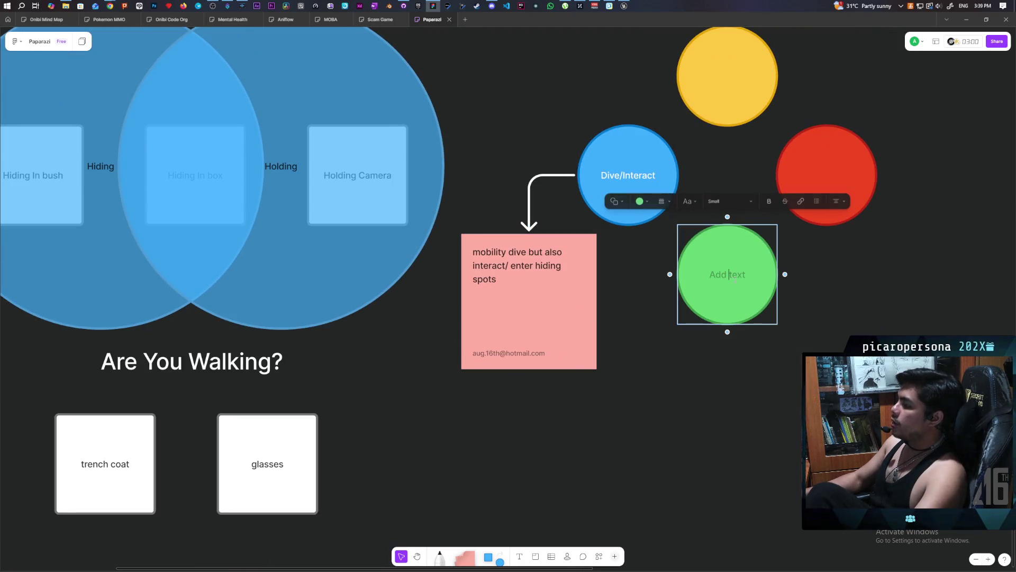
type("Jum")
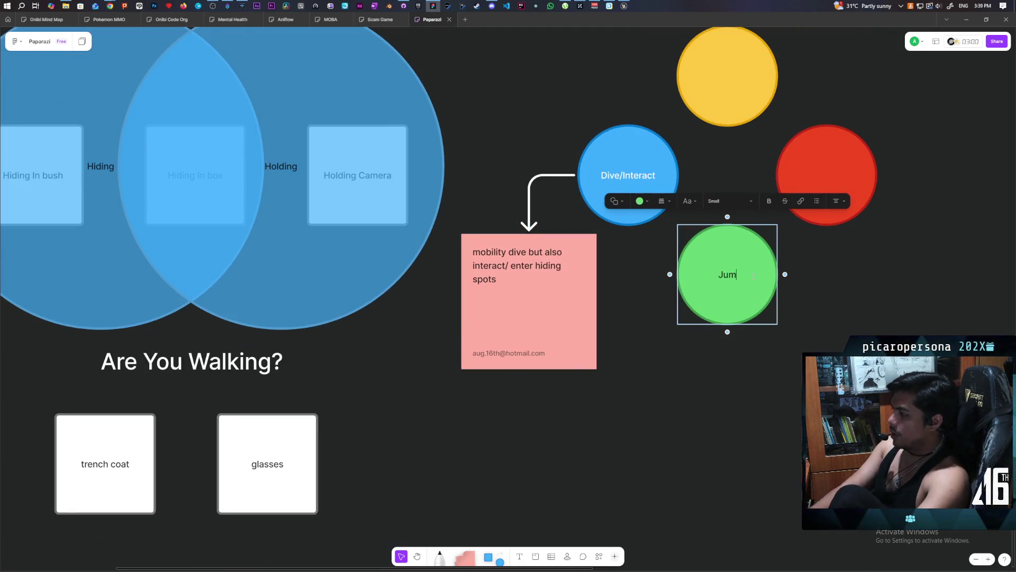
type("p/")
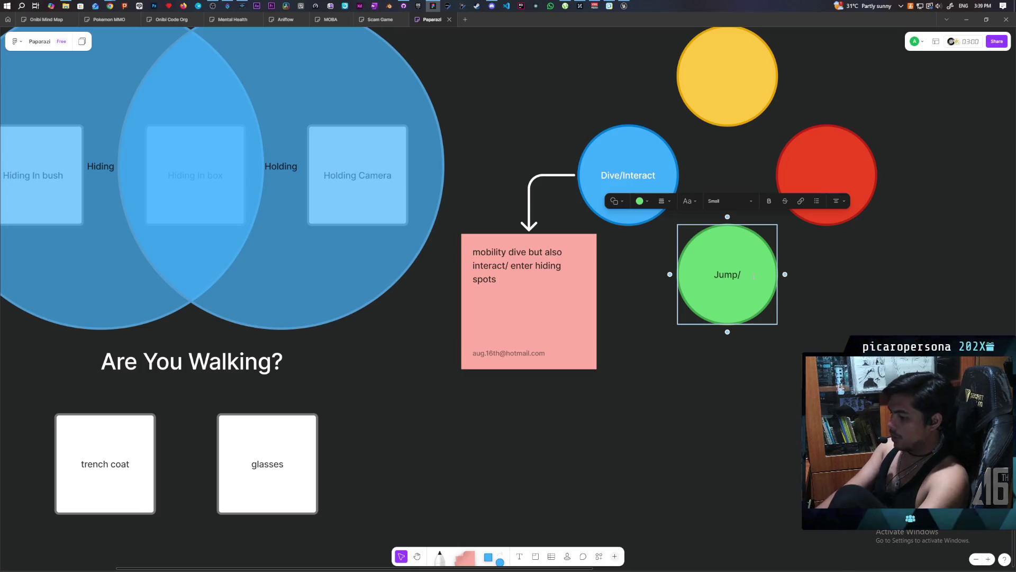
type("Climb")
left_click(721, 443)
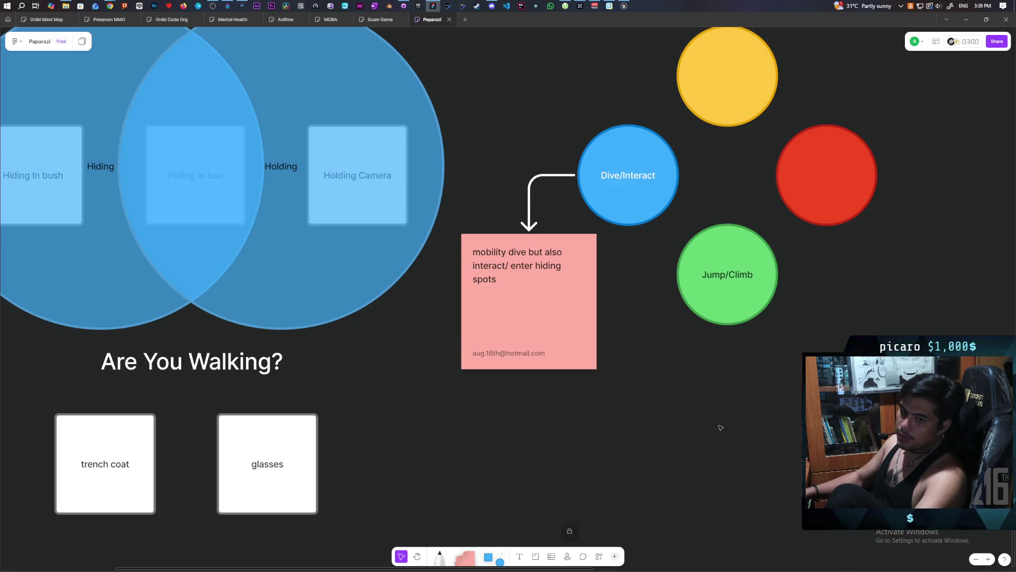
Step: Recheck the Jump/Climb label, then select the pink sticky note
left_click_drag(776, 377, 689, 307)
mouse_move(723, 359)
left_mouse_down()
mouse_move(683, 330)
mouse_move(699, 315)
left_mouse_up()
left_click_drag(749, 336, 657, 285)
double_click(754, 276)
key("Escape")
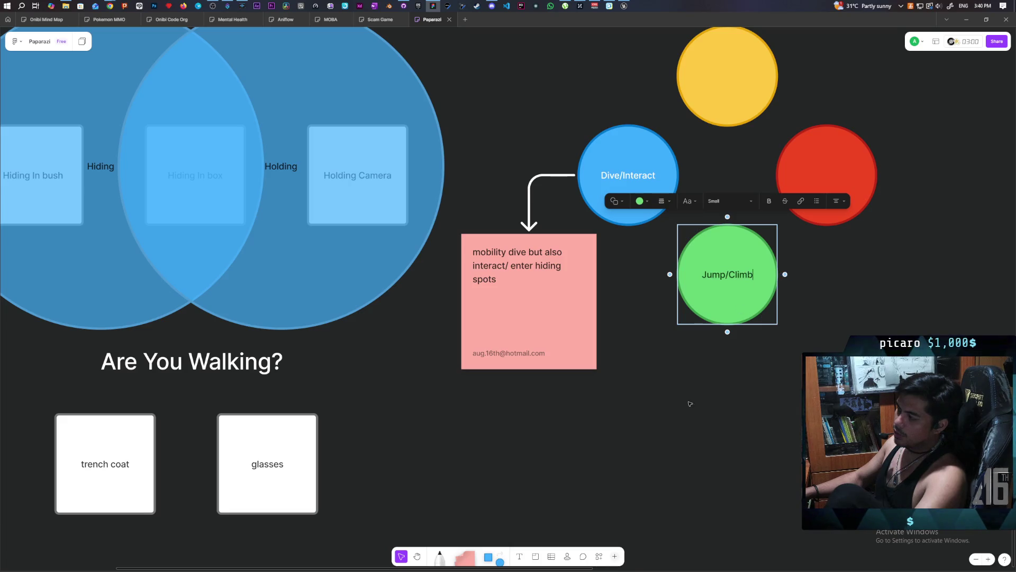
left_click(706, 379)
left_click(510, 255)
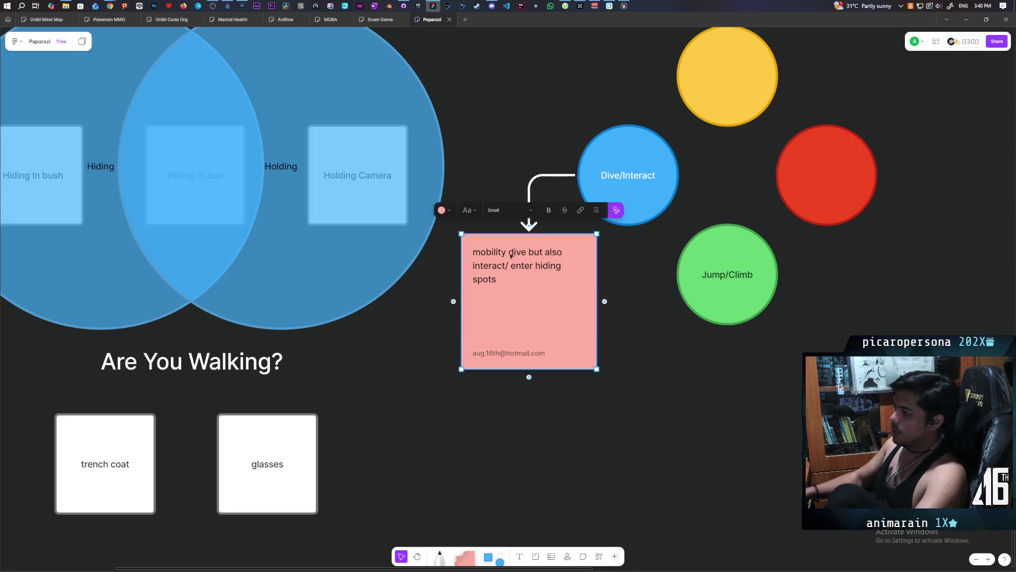
Step: Recolour the selected sticky note light blue
left_click(449, 209)
left_click(439, 189)
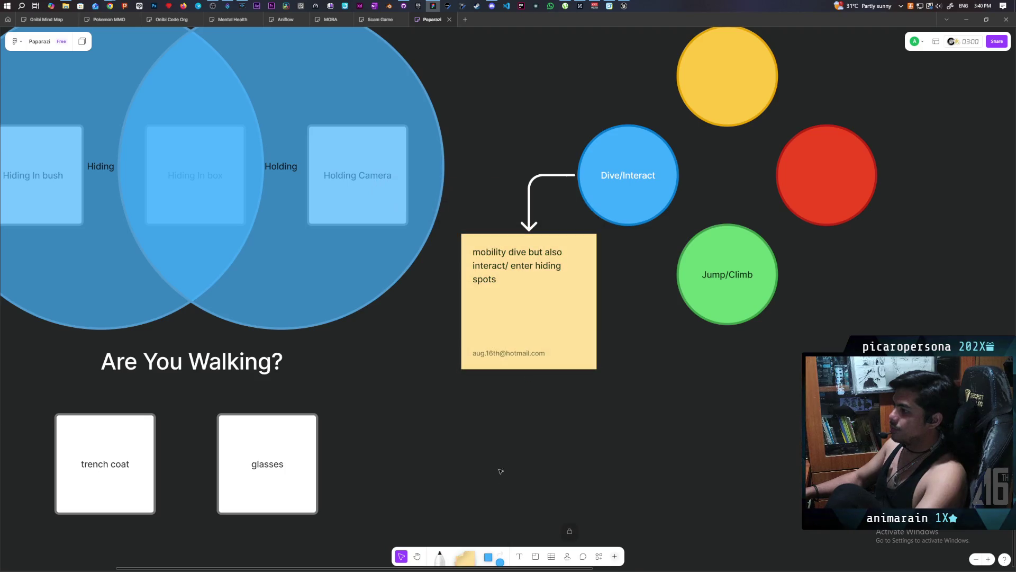
left_click(449, 210)
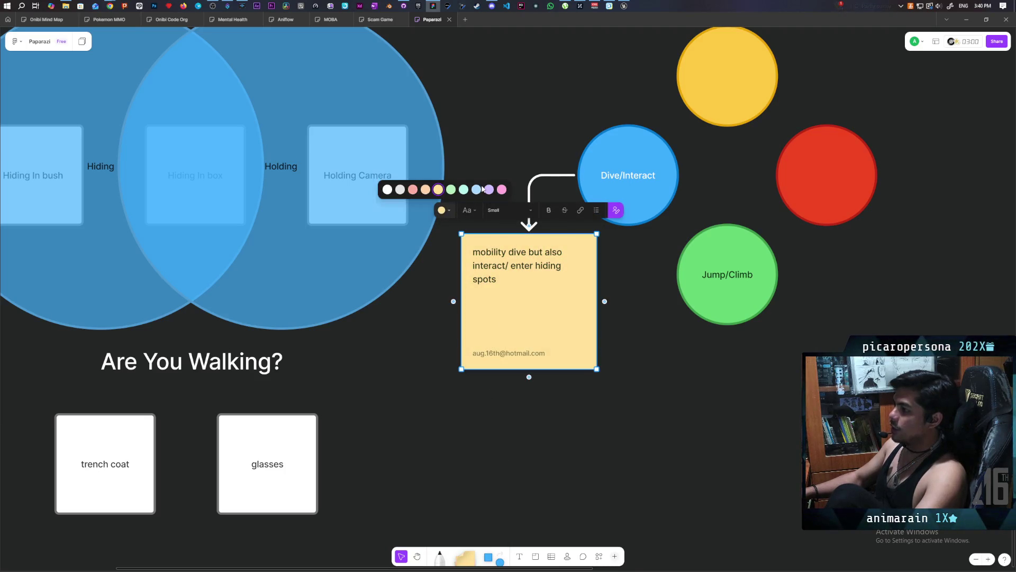
left_click(477, 190)
Step: Add a new green sticky note below the Jump/Climb circle
left_click(465, 558)
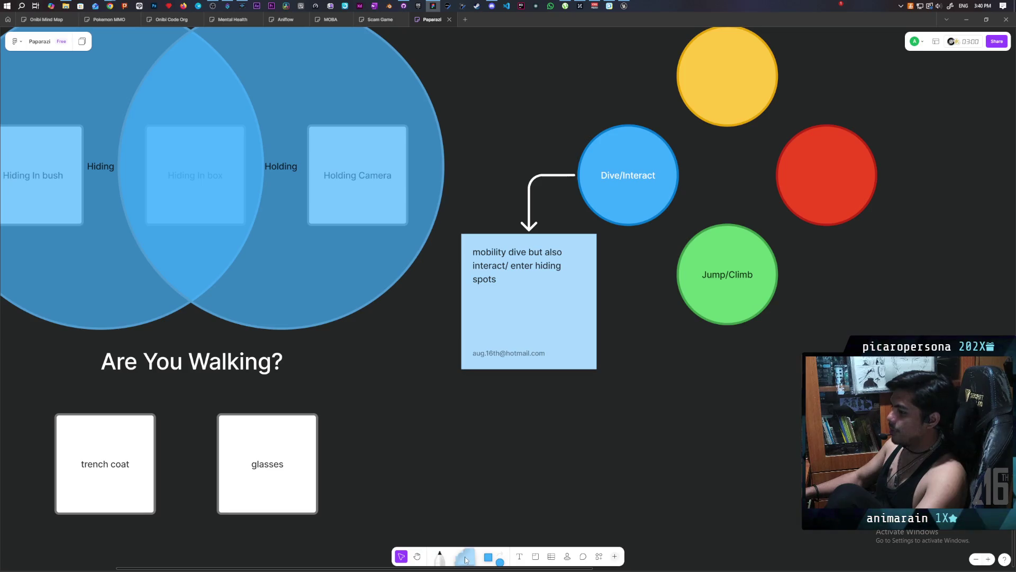
left_click(754, 416)
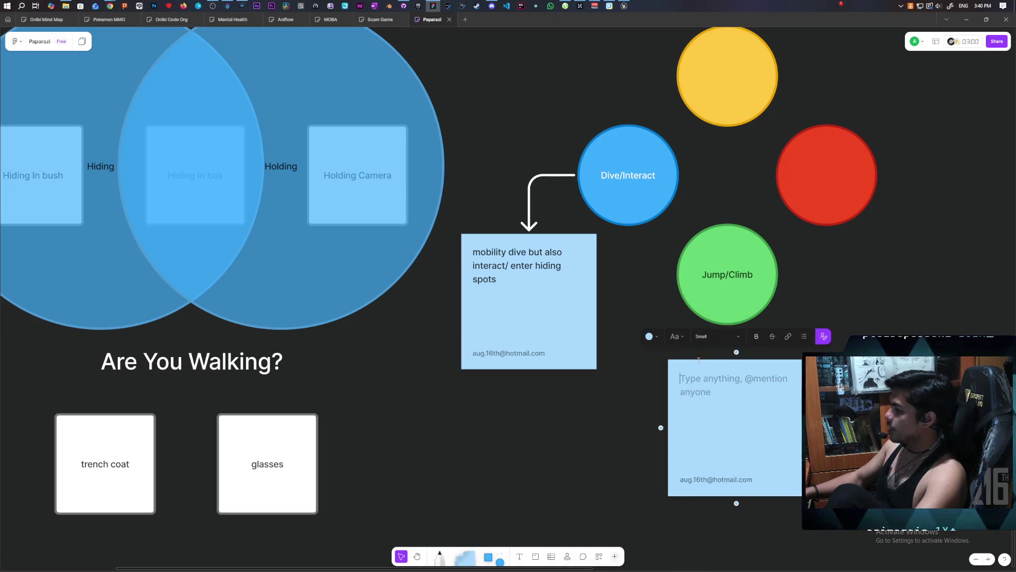
left_click(651, 336)
left_click(659, 315)
left_click_drag(739, 426, 720, 417)
Step: Write 'Standard jumping and stacking on your friends' in it and snap it under Jump/Climb
left_click(746, 371)
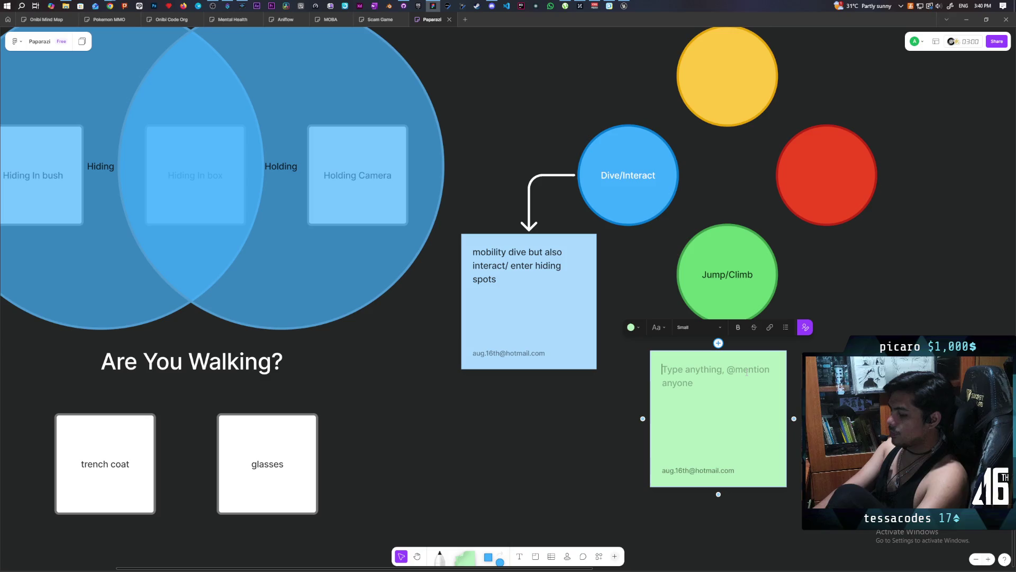
type("Standard ")
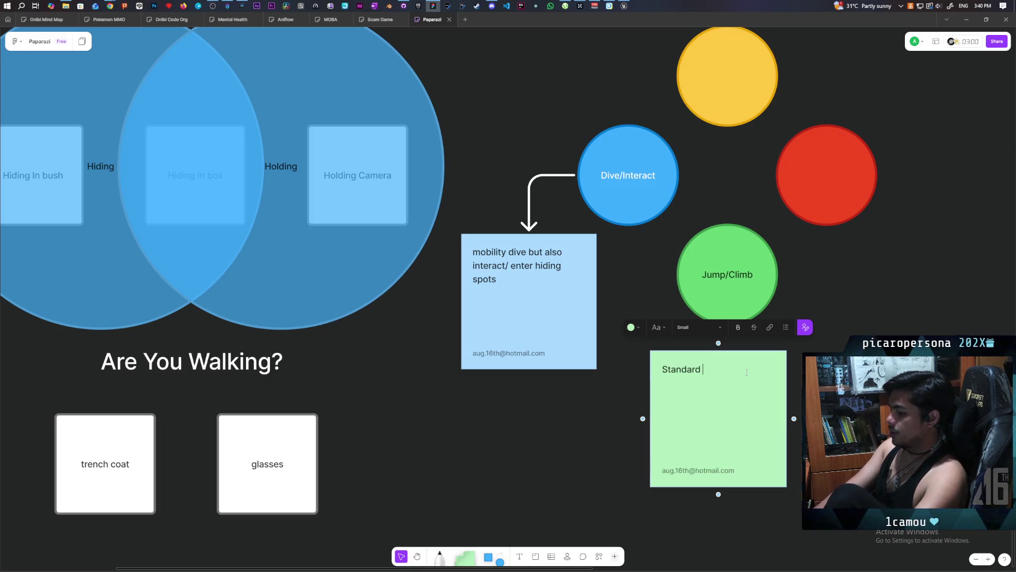
type("jumpoin")
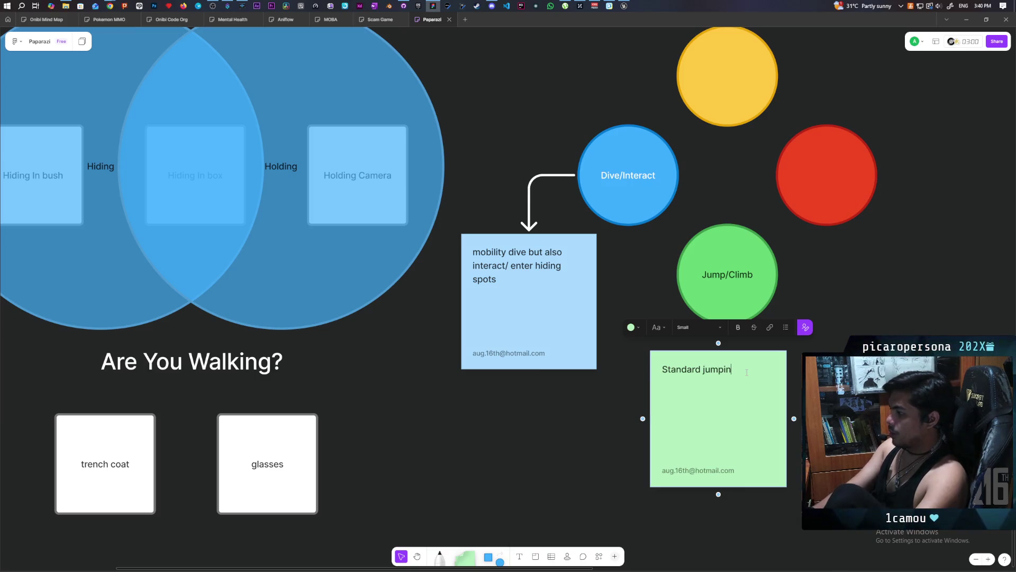
type("cking on your friends")
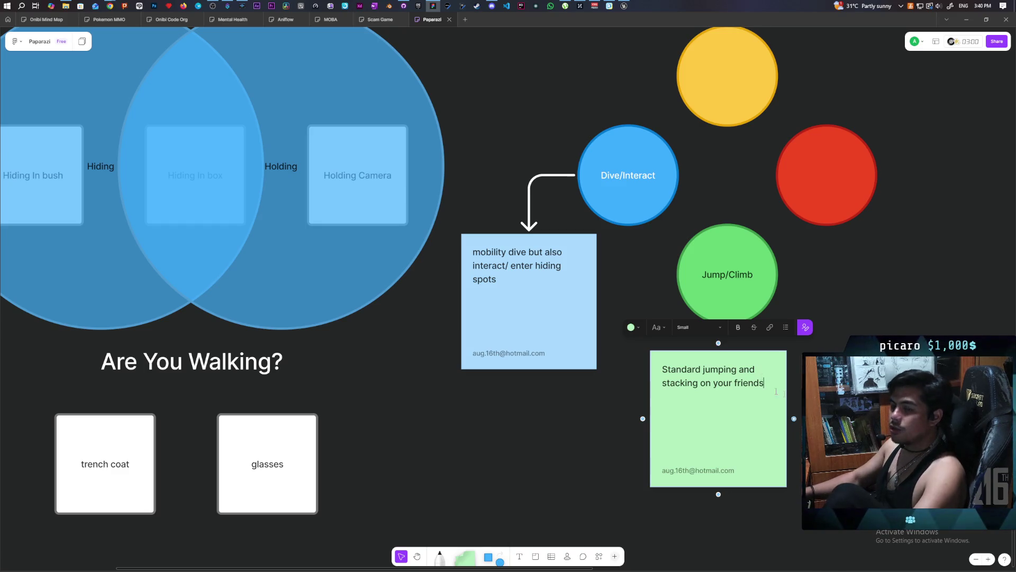
key("Escape")
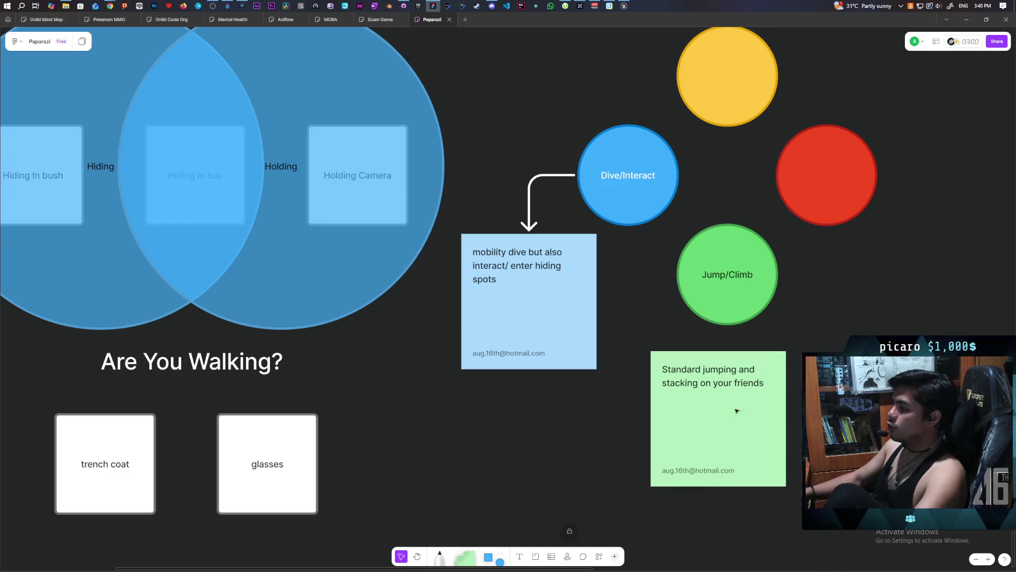
left_click_drag(737, 422, 746, 422)
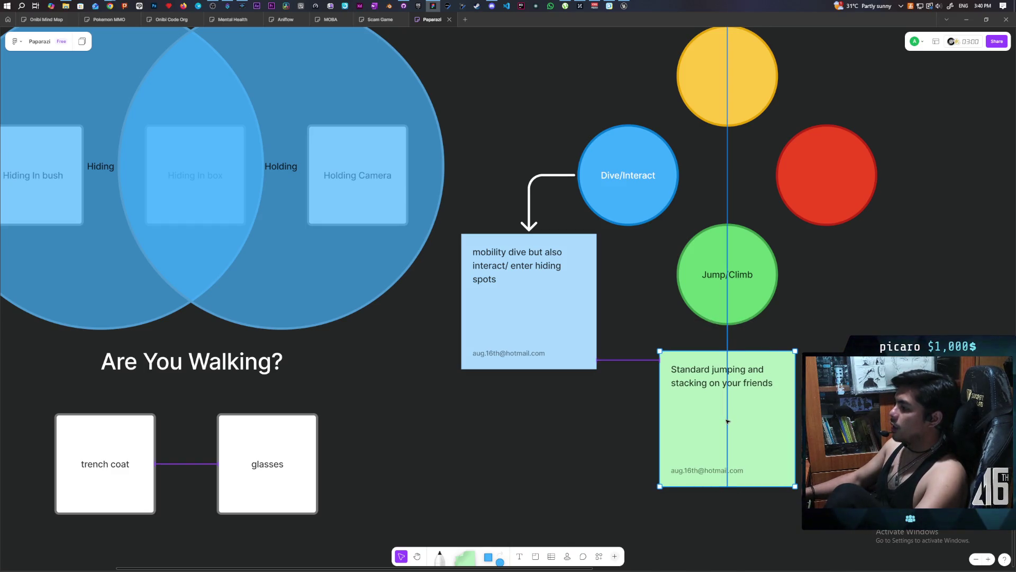
Step: Make the arrow from Dive/Interact to its note blue
scroll(845, 339, "up", 1)
scroll(845, 339, "right", 1)
scroll(774, 358, "right", 3)
scroll(773, 358, "up", 1)
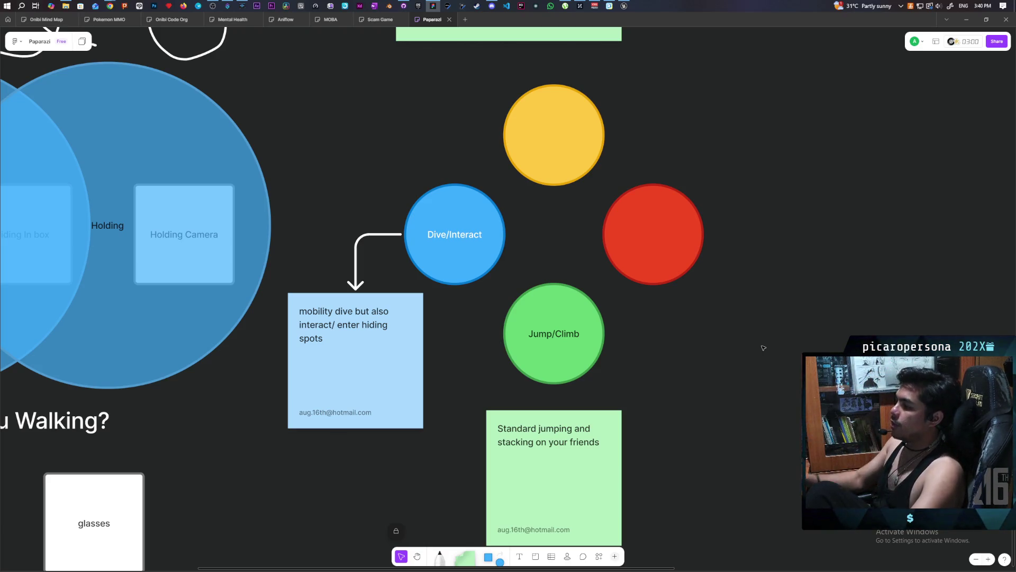
left_click(381, 234)
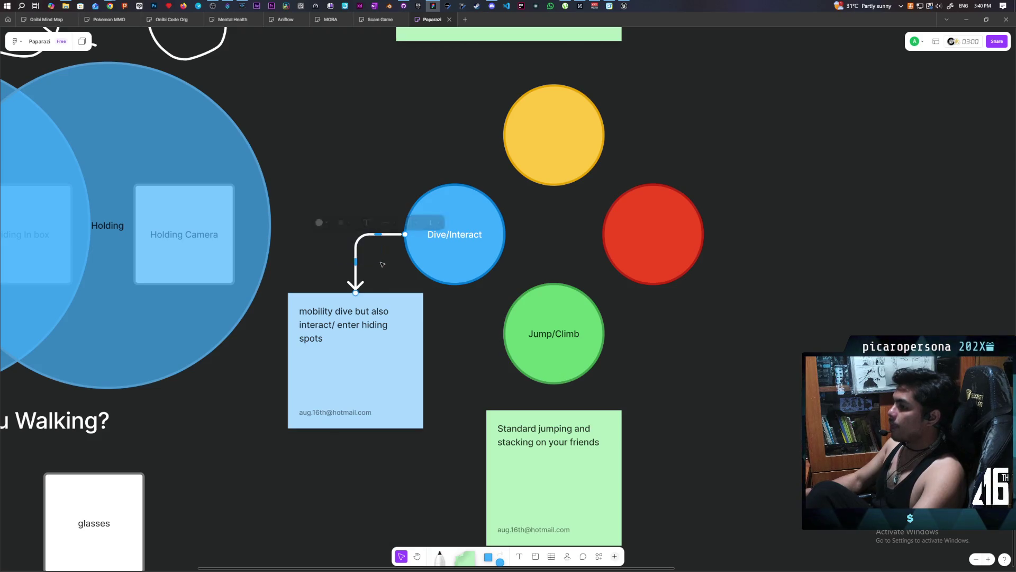
left_click(320, 220)
left_click(347, 187)
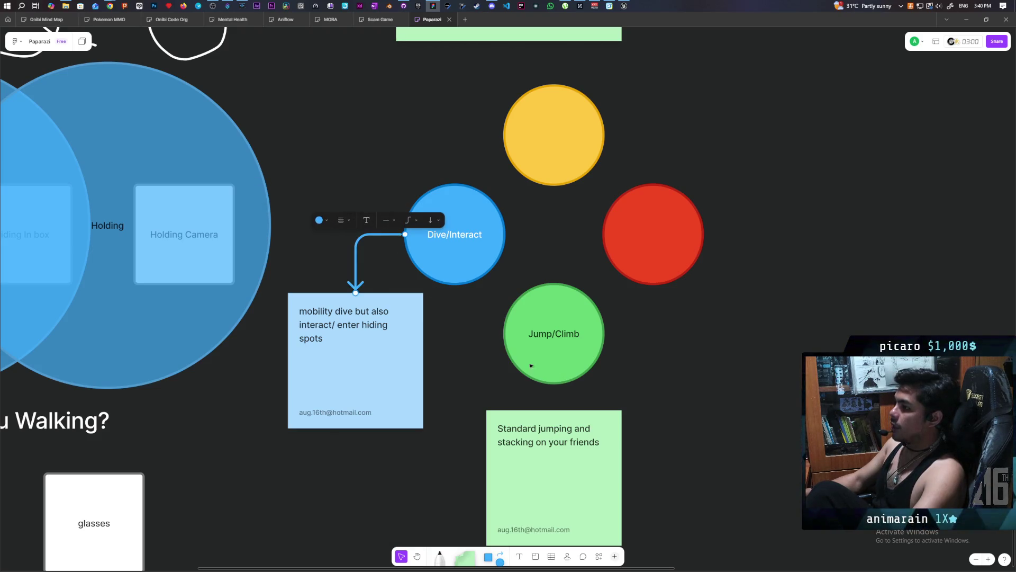
Step: Draw an arrow from the Jump/Climb circle to its green note
left_click(554, 373)
left_click(553, 392)
left_click(764, 429)
Step: Select the yellow and red circles together
scroll(726, 381, "right", 5)
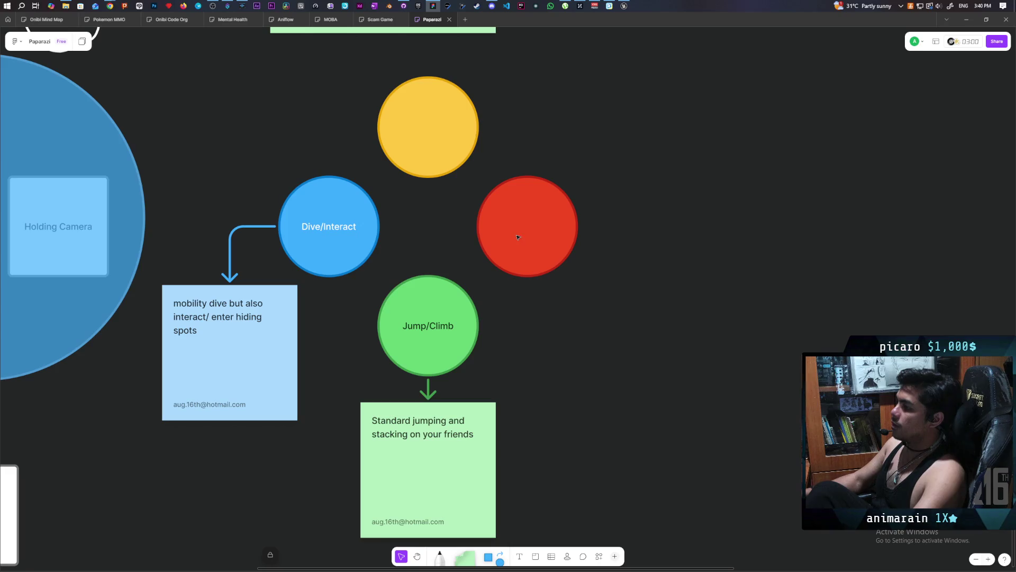
mouse_move(559, 82)
left_mouse_down()
mouse_move(551, 125)
mouse_move(436, 245)
mouse_move(639, 154)
left_mouse_up()
mouse_move(583, 272)
left_mouse_down()
mouse_move(484, 68)
mouse_move(374, 73)
left_mouse_up()
left_click(580, 67)
left_click_drag(580, 68, 420, 250)
Step: Name the yellow top circle 'Camera', then deselect it
left_click(682, 269)
scroll(659, 273, "up", 2)
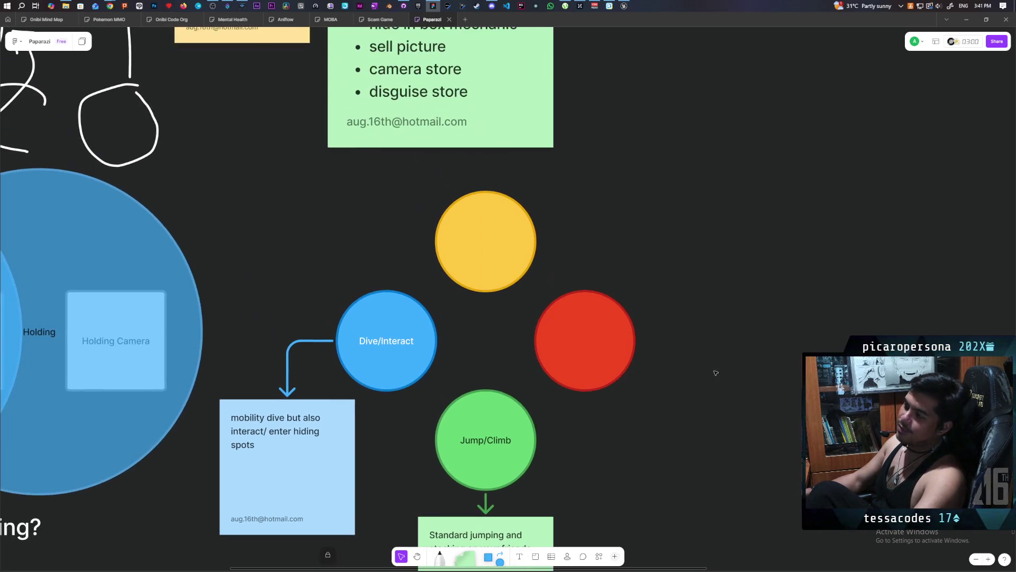
double_click(498, 249)
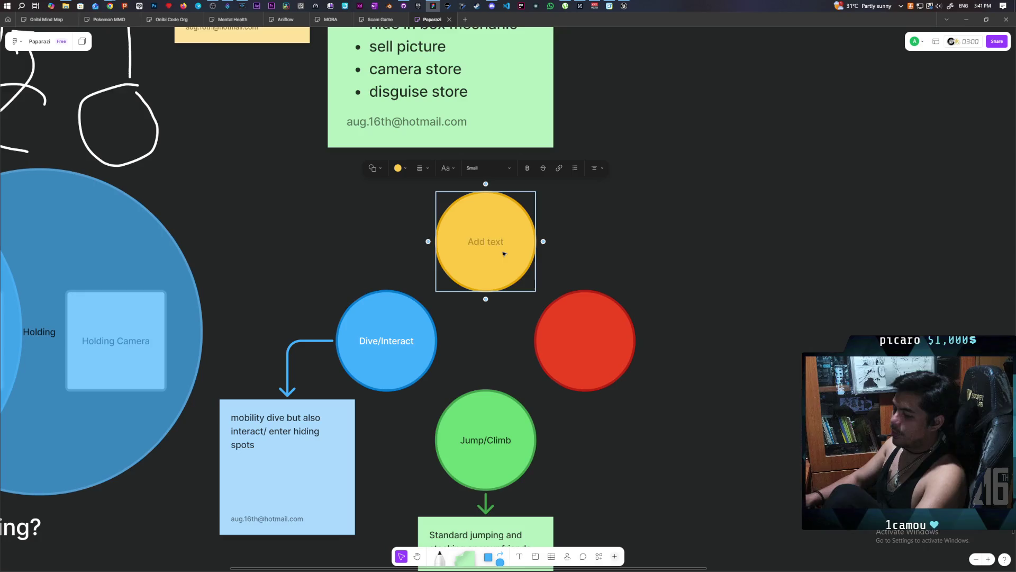
type("Camera")
left_click(676, 257)
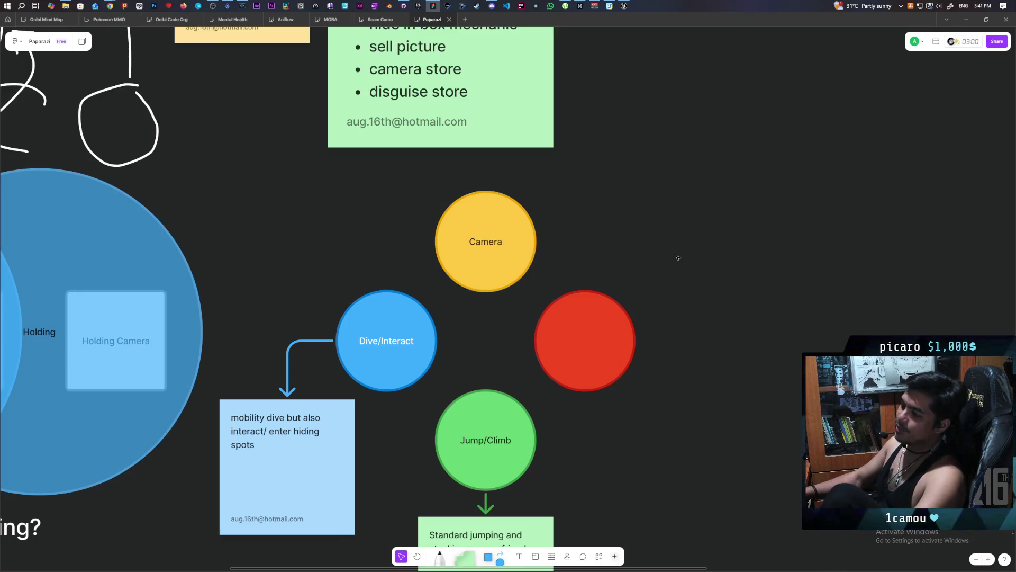
left_click_drag(383, 196, 660, 260)
left_click_drag(389, 208, 624, 268)
left_click(624, 269)
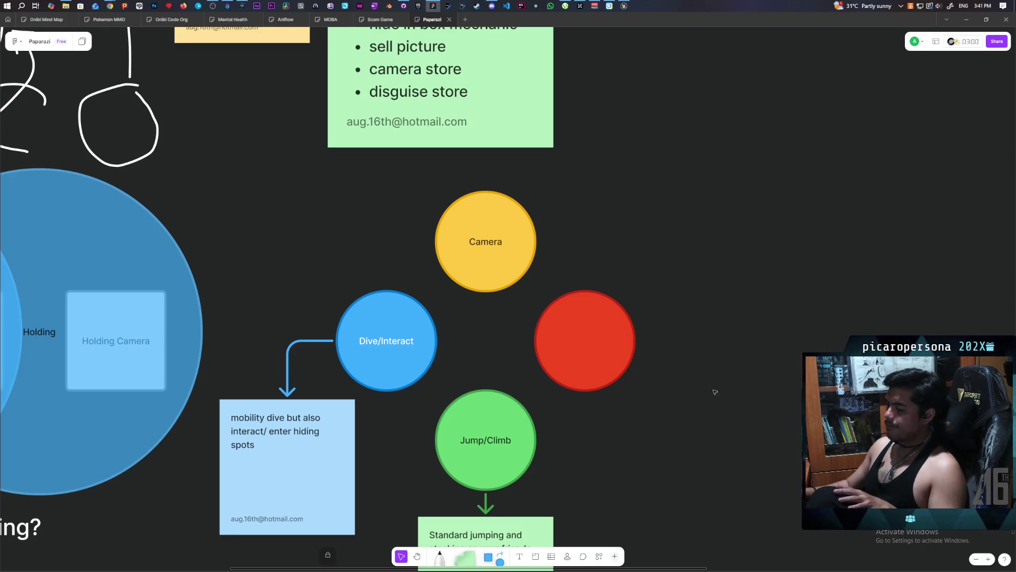
scroll(717, 378, "up", 5)
scroll(716, 378, "left", 5)
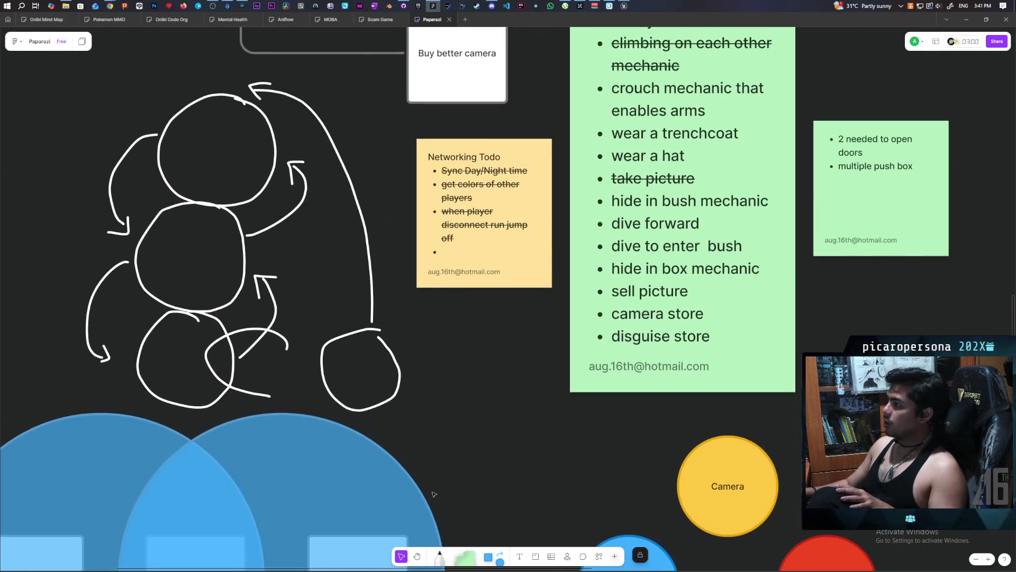
scroll(431, 498, "up", 2)
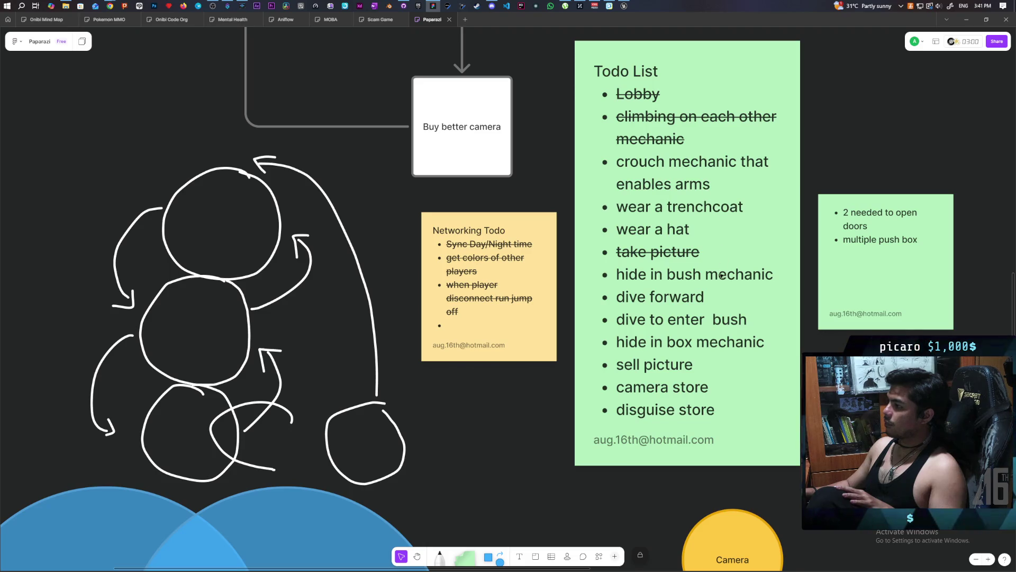
scroll(753, 326, "down", 2)
scroll(753, 325, "right", 2)
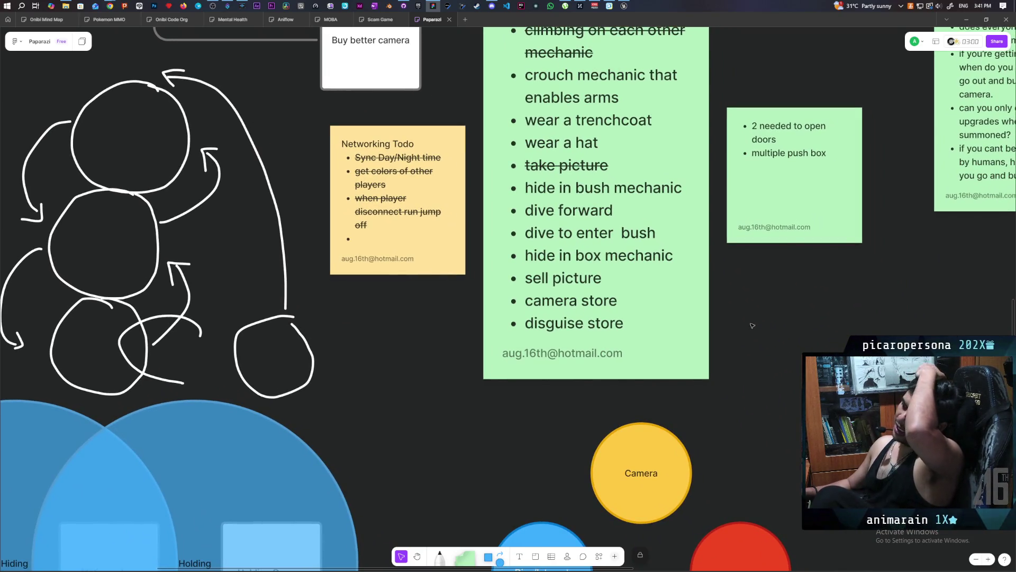
scroll(751, 443, "down", 1)
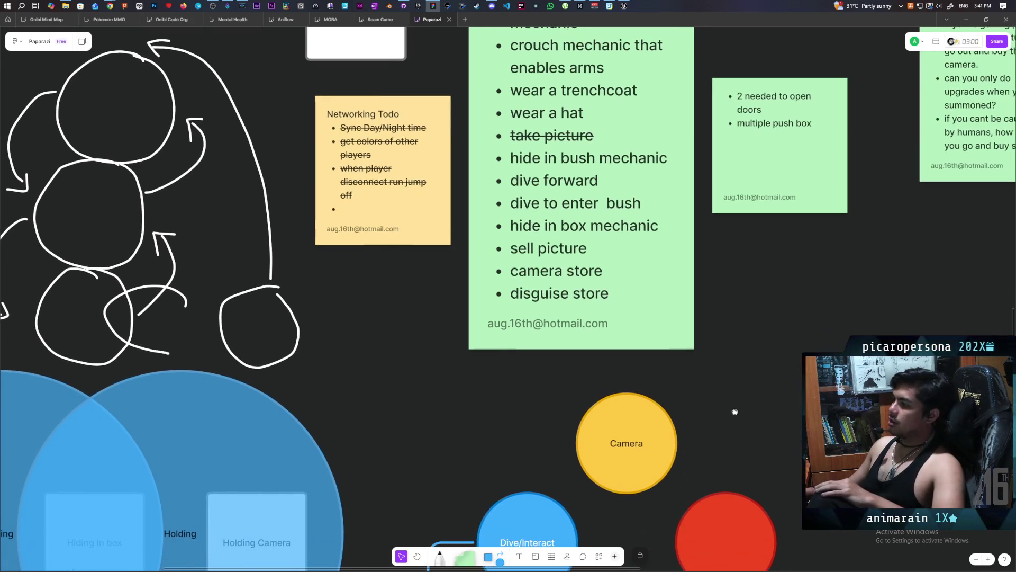
scroll(735, 410, "down", 2)
scroll(753, 339, "down", 5)
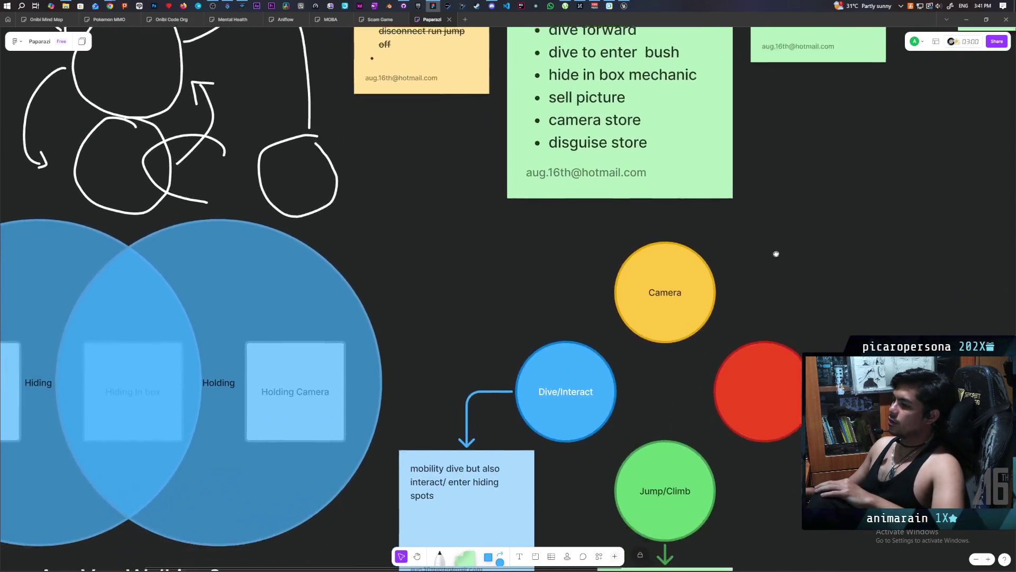
scroll(767, 296, "left", 3)
scroll(772, 288, "down", 1)
scroll(763, 318, "up", 3)
scroll(747, 370, "up", 1)
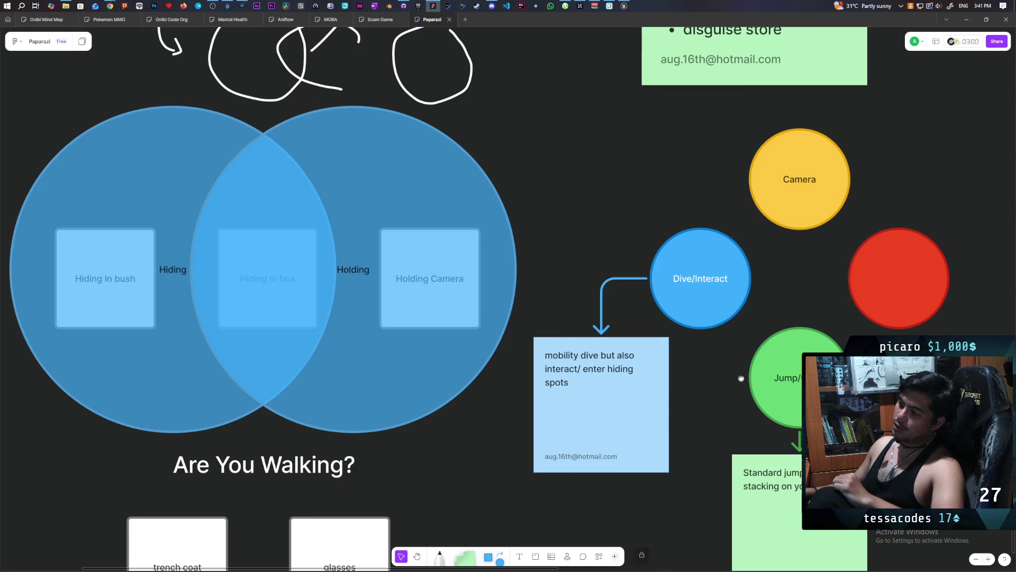
left_click_drag(741, 378, 757, 425)
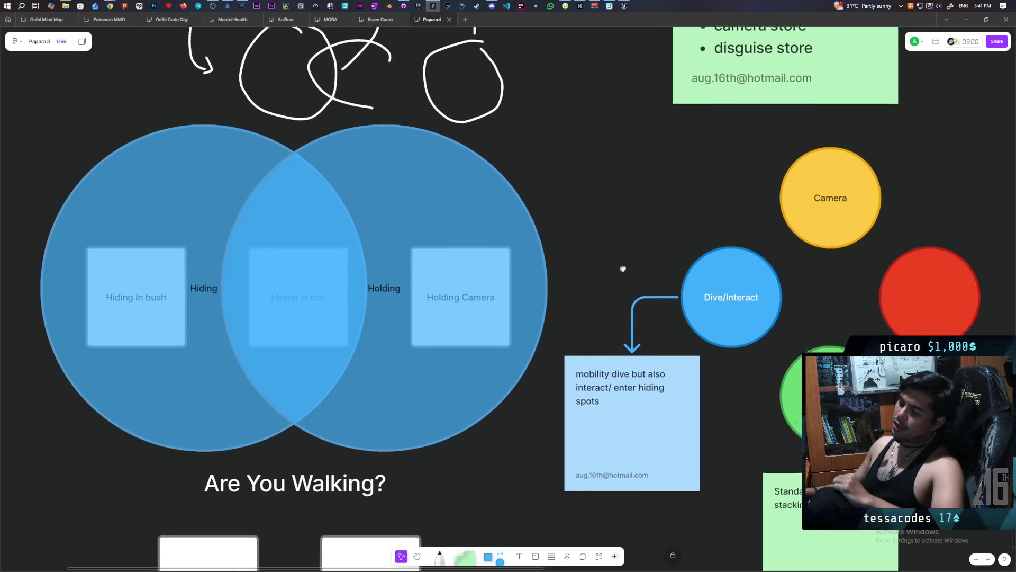
left_click_drag(625, 270, 624, 180)
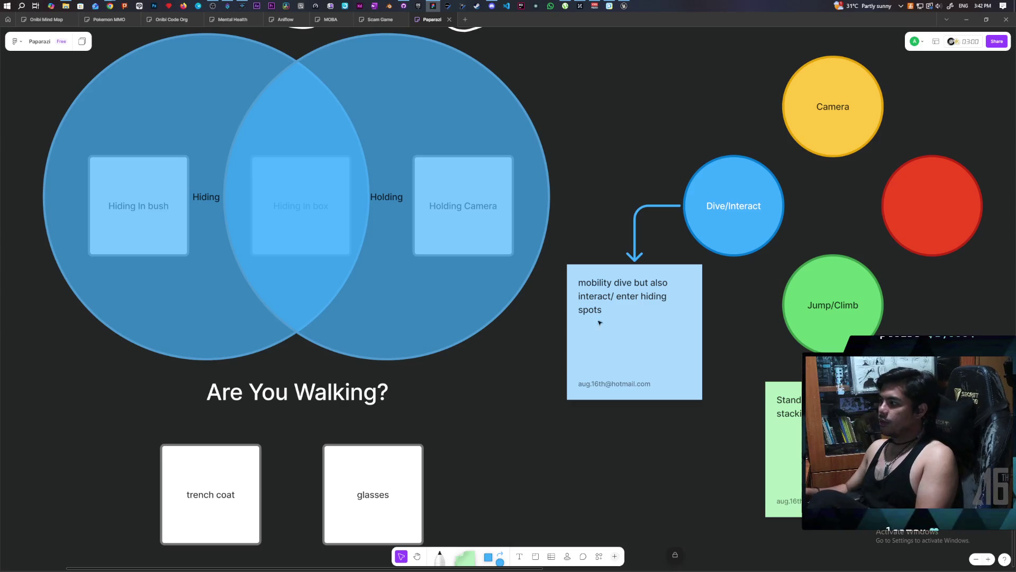
scroll(612, 446, "up", 4)
scroll(612, 446, "up", 4)
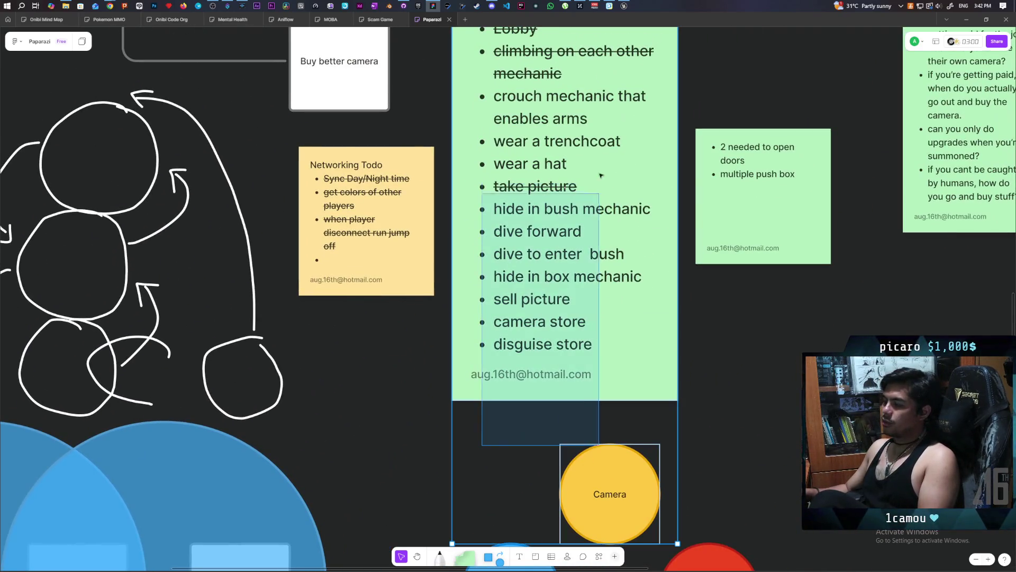
mouse_move(481, 412)
left_mouse_down()
mouse_move(628, 176)
mouse_move(625, 48)
mouse_move(608, 34)
mouse_move(621, 42)
mouse_move(616, 79)
left_mouse_up()
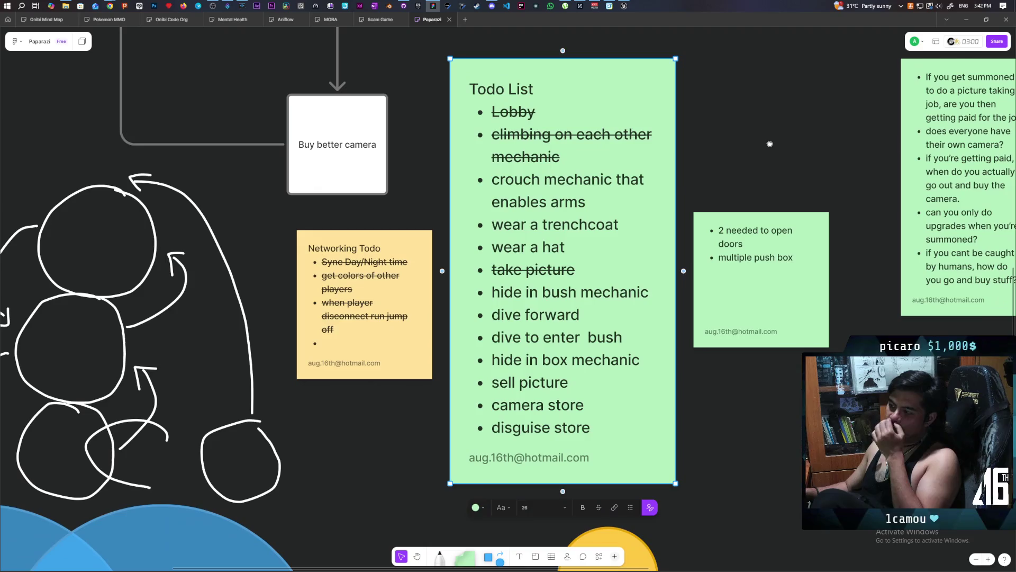
scroll(771, 145, "down", 1)
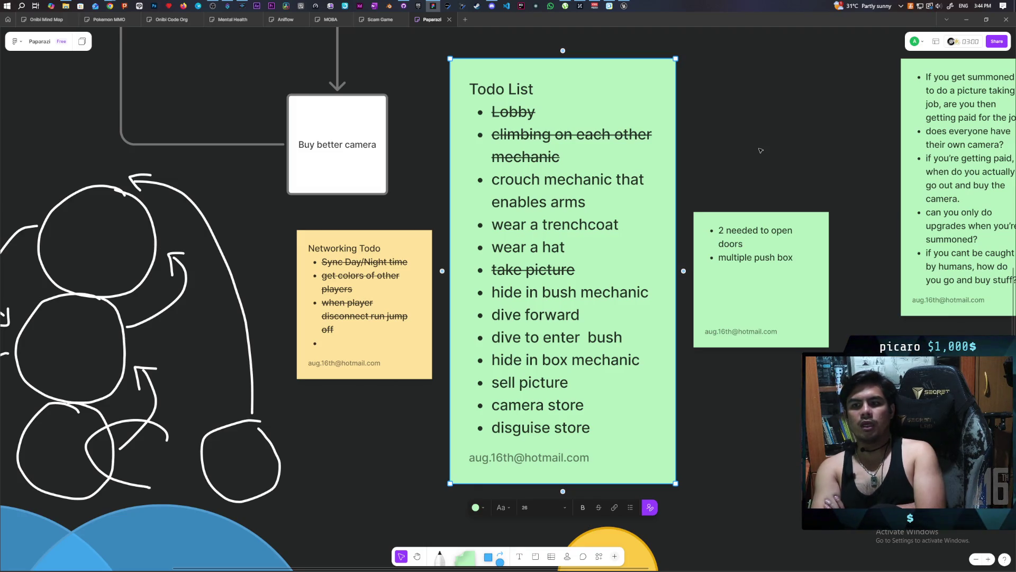
scroll(751, 160, "down", 3)
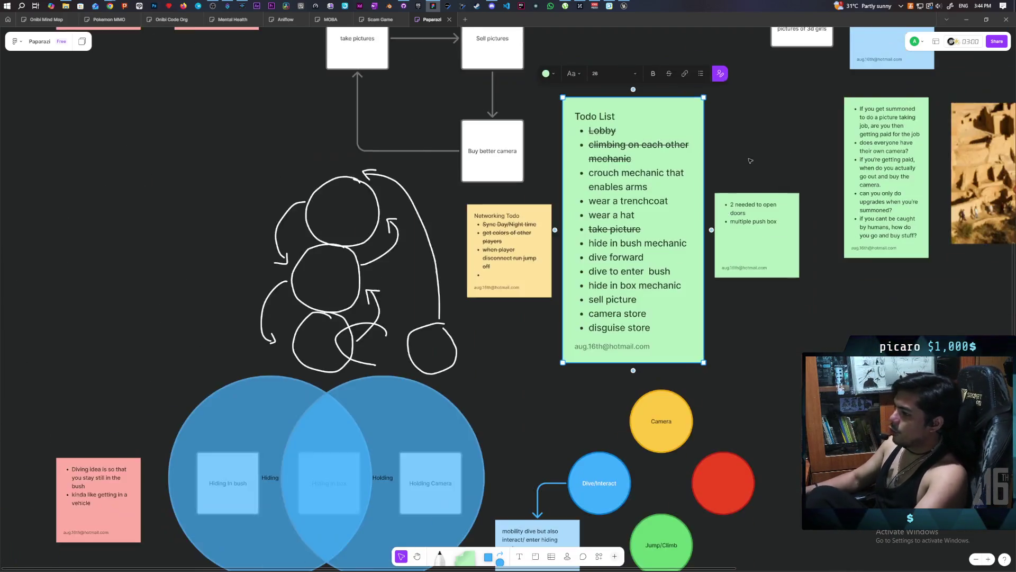
Step: Move the trench coat and glasses cards further down
scroll(750, 161, "down", 2)
mouse_move(428, 448)
left_mouse_down()
mouse_move(502, 301)
mouse_move(496, 345)
mouse_move(509, 319)
mouse_move(518, 256)
left_mouse_up()
scroll(531, 356, "up", 5)
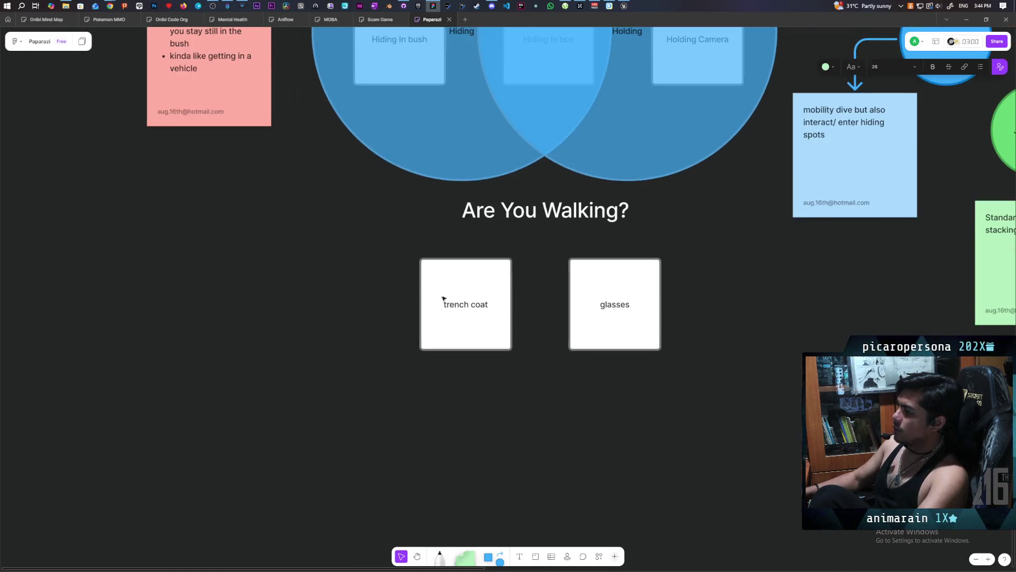
left_click(452, 301)
left_click_drag(597, 343, 592, 389)
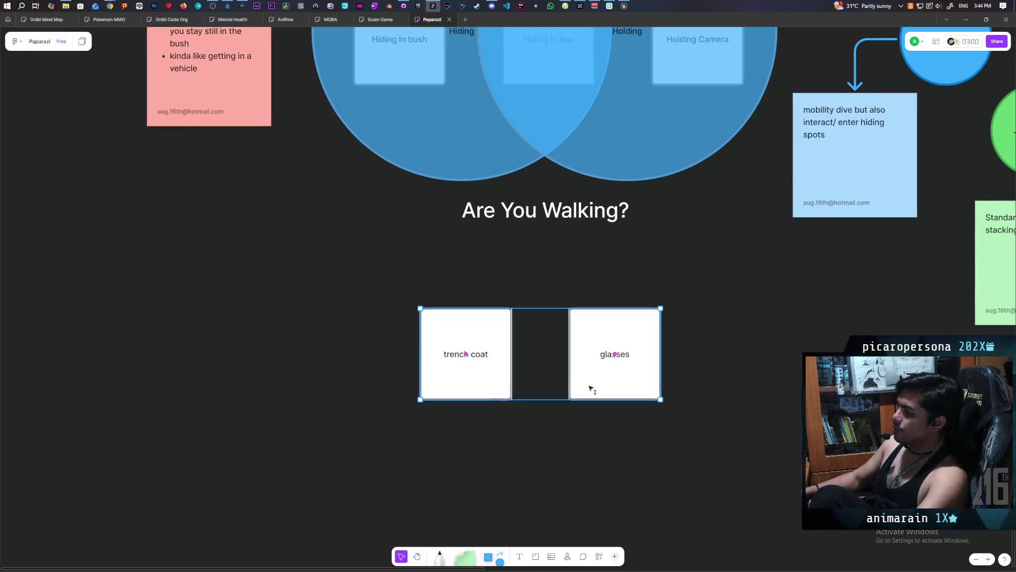
left_click(544, 259)
Step: Copy 'Are You Walking?' below itself, retyped as 'If you are holding an object / you can't move'
scroll(497, 297, "up", 1)
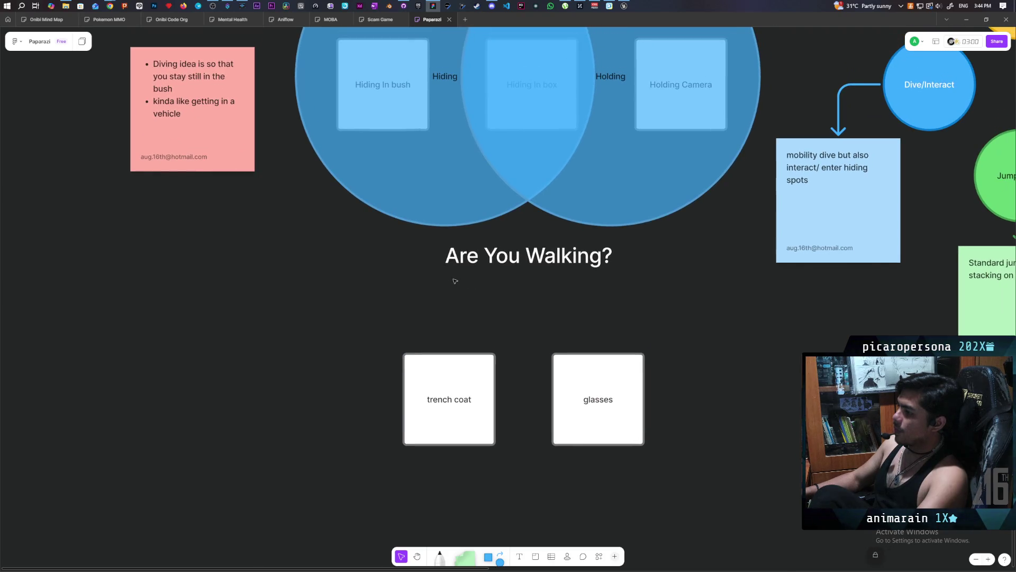
left_click(503, 256)
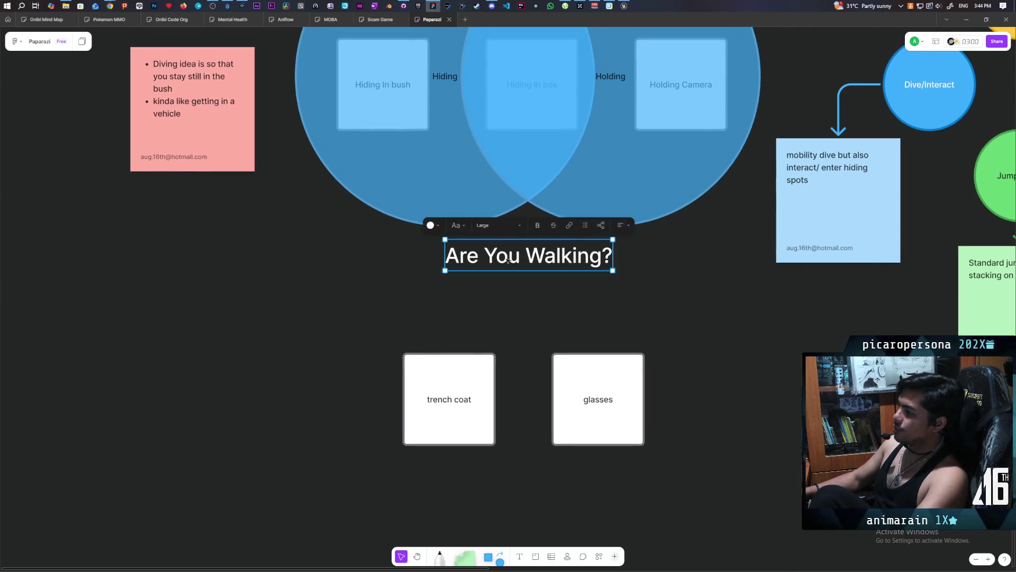
left_click_drag(503, 256, 503, 303)
double_click(504, 302)
triple_click(502, 297)
type("If you")
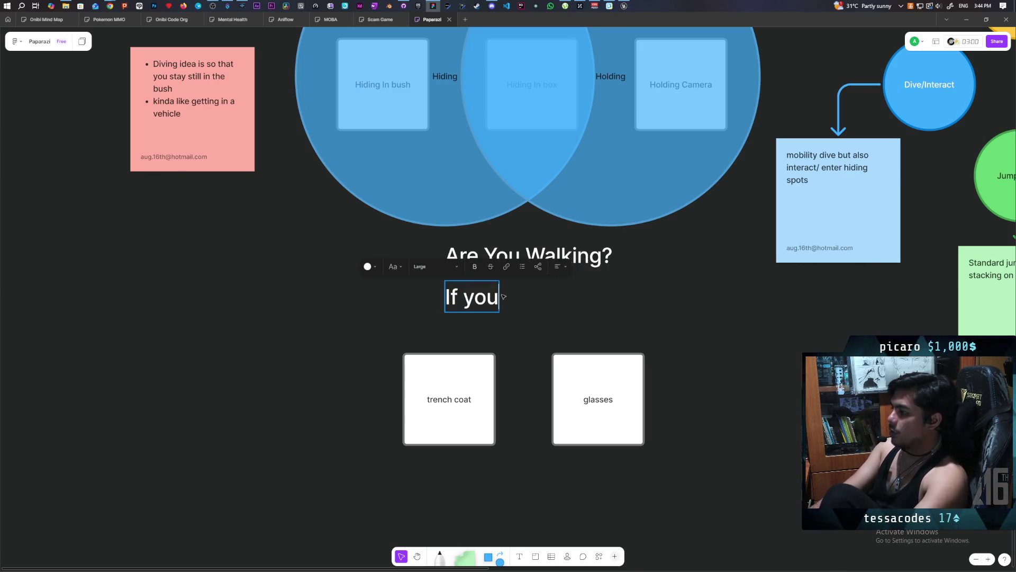
type(" are holding ")
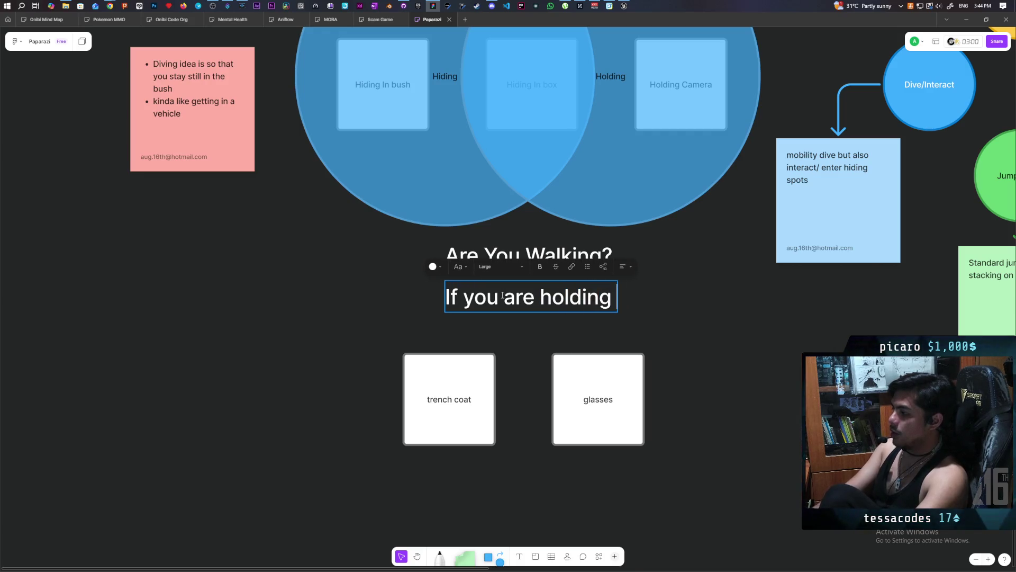
type("an object")
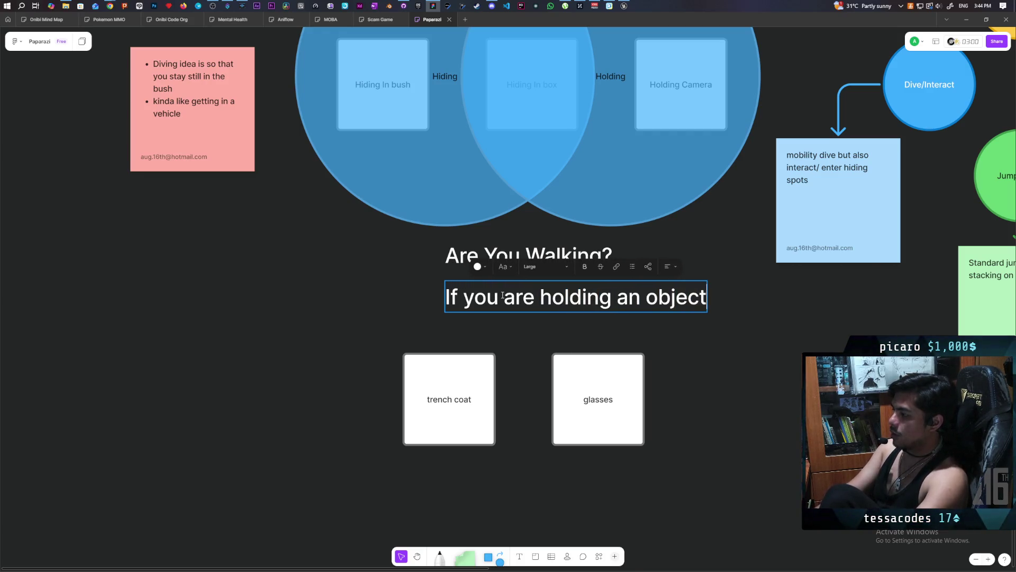
key("Return")
type("you ")
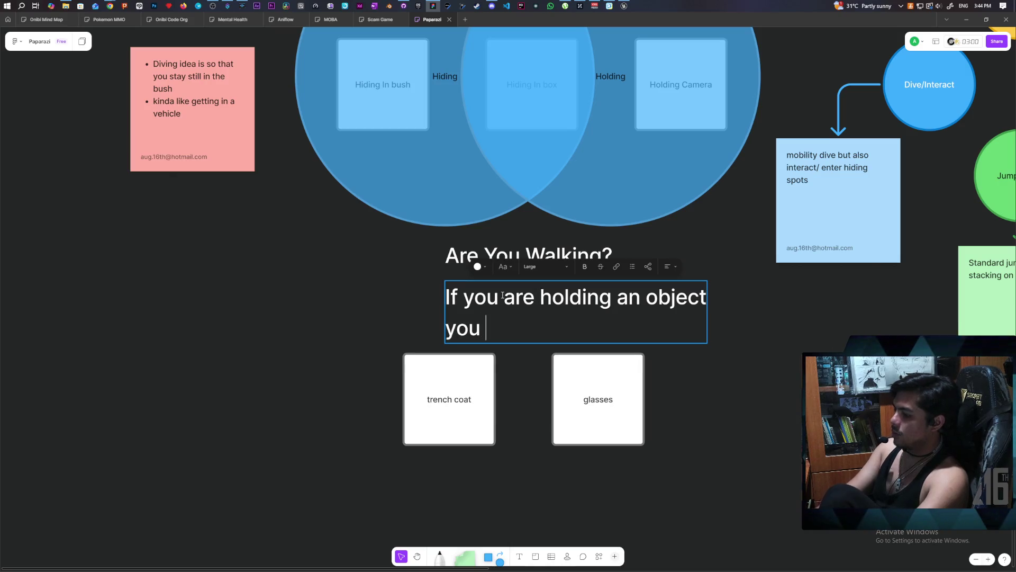
type("can't move")
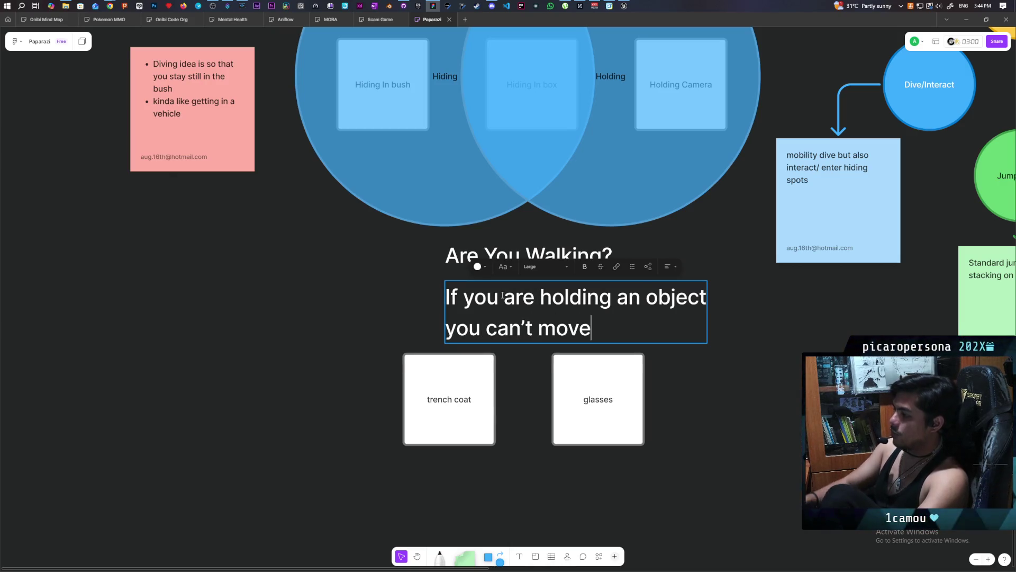
Step: Centre-align the two-line text and position it under the heading
key("shift+Home")
key("shift+Up")
left_click(669, 267)
left_click(670, 248)
key("Escape")
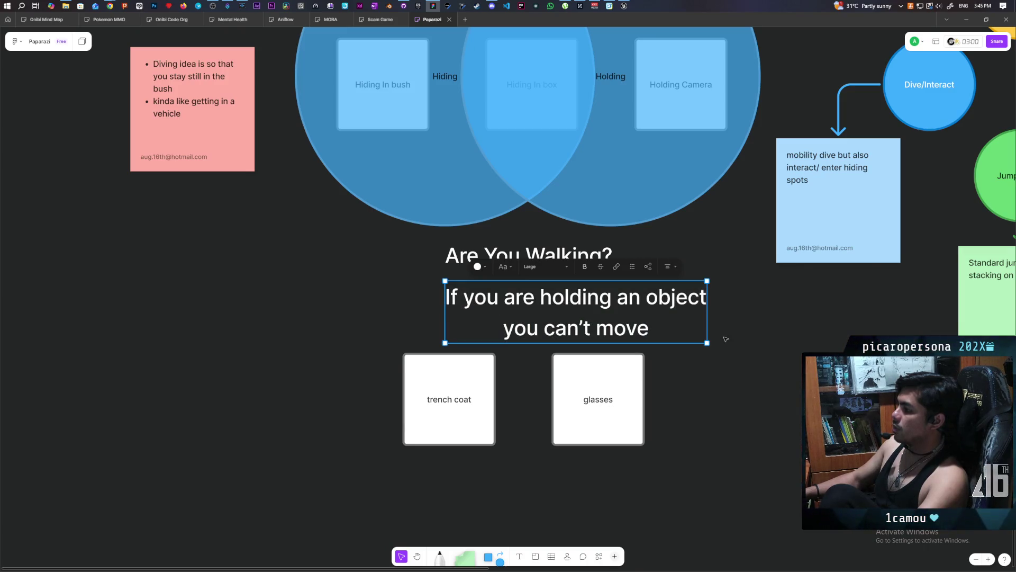
left_click_drag(576, 300, 535, 299)
left_click(736, 387)
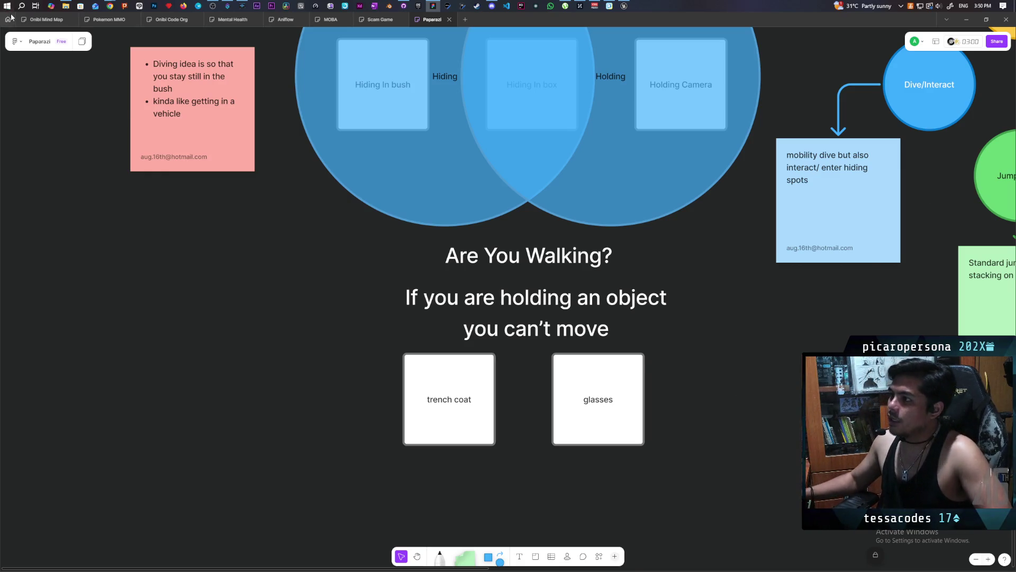
Step: Bring the Twitch Stream Manager browser window to the front, over the Miro board
mouse_move(110, 4)
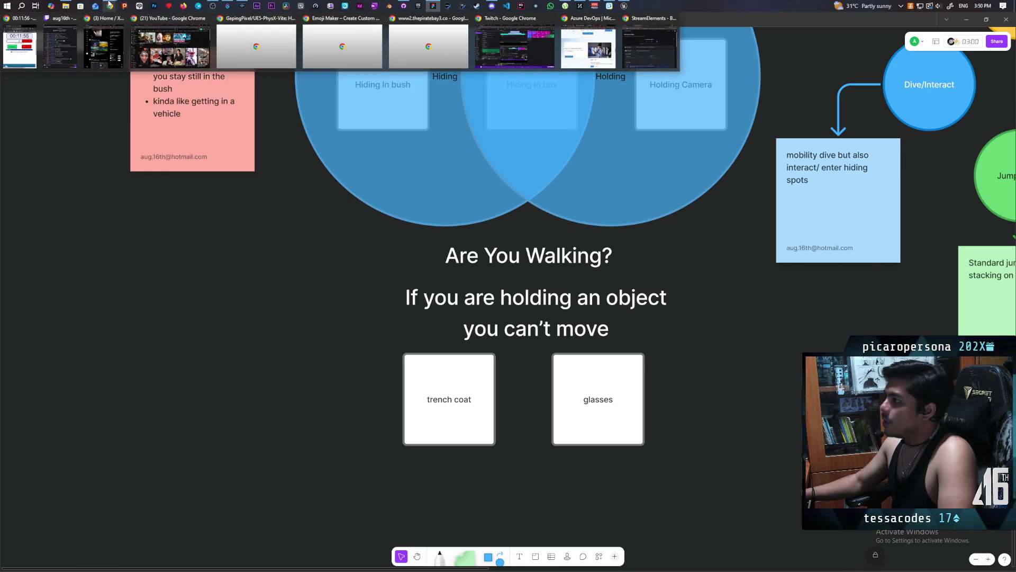
left_click(42, 27)
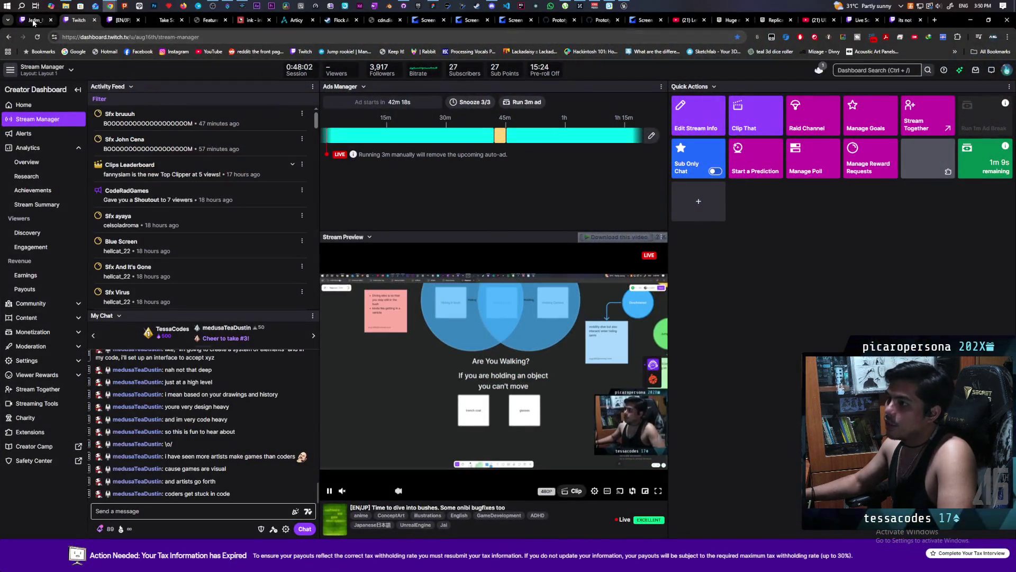
Step: From a live stream page, open the Software and Game Development category and browse its live channels
left_click(41, 25)
left_click(166, 554)
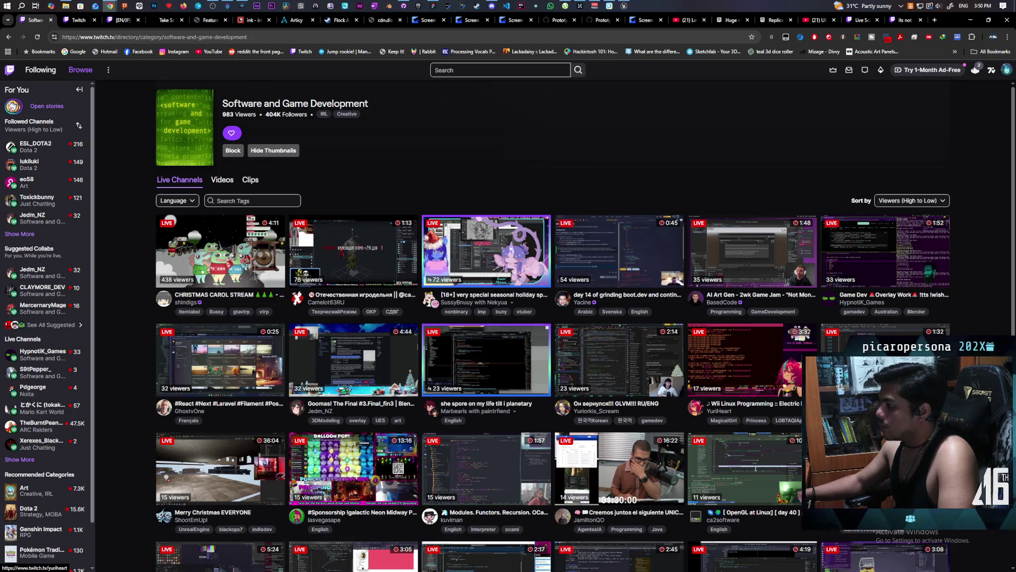
scroll(166, 330, "down", 3)
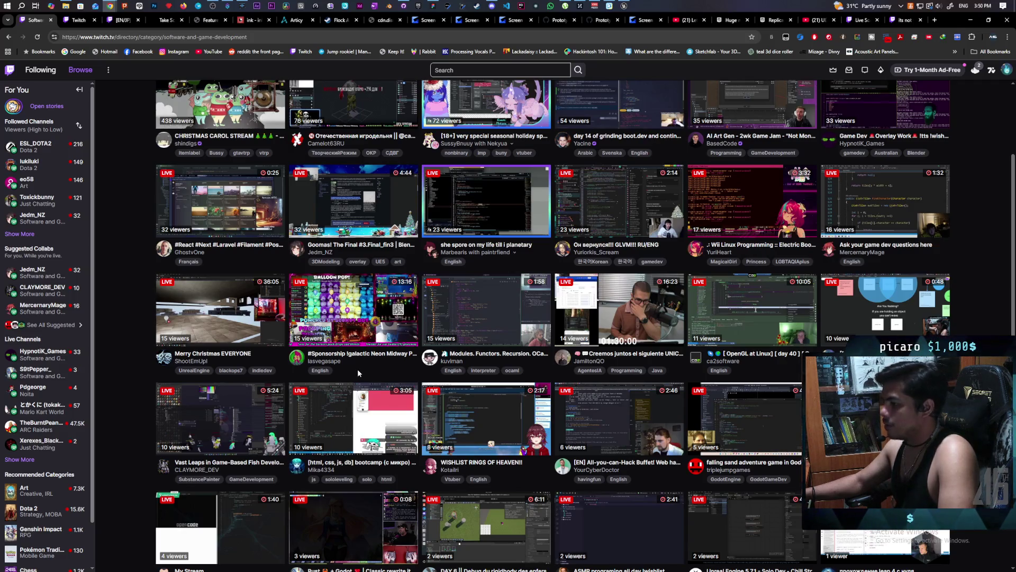
scroll(357, 369, "down", 2)
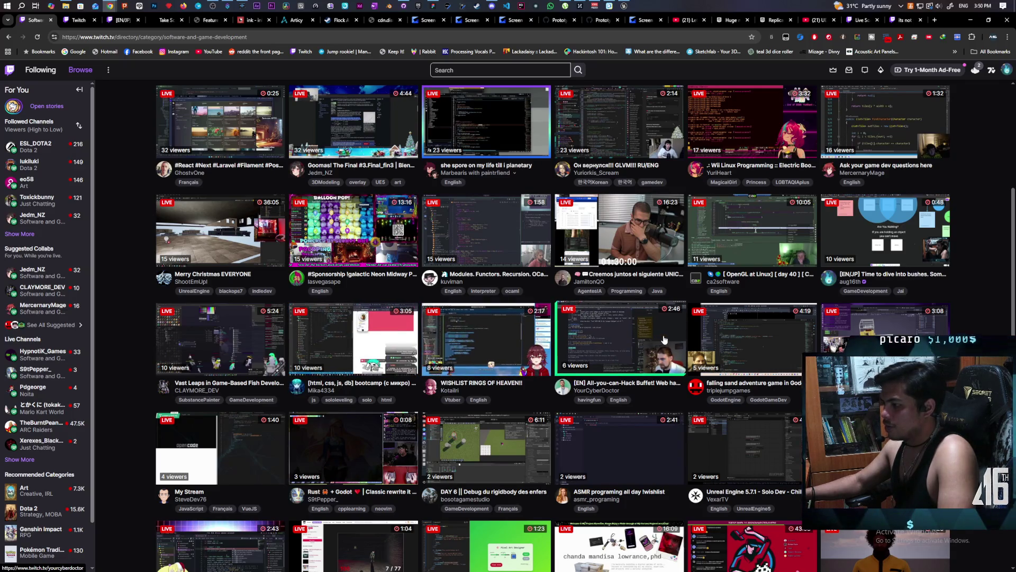
scroll(900, 312, "down", 2)
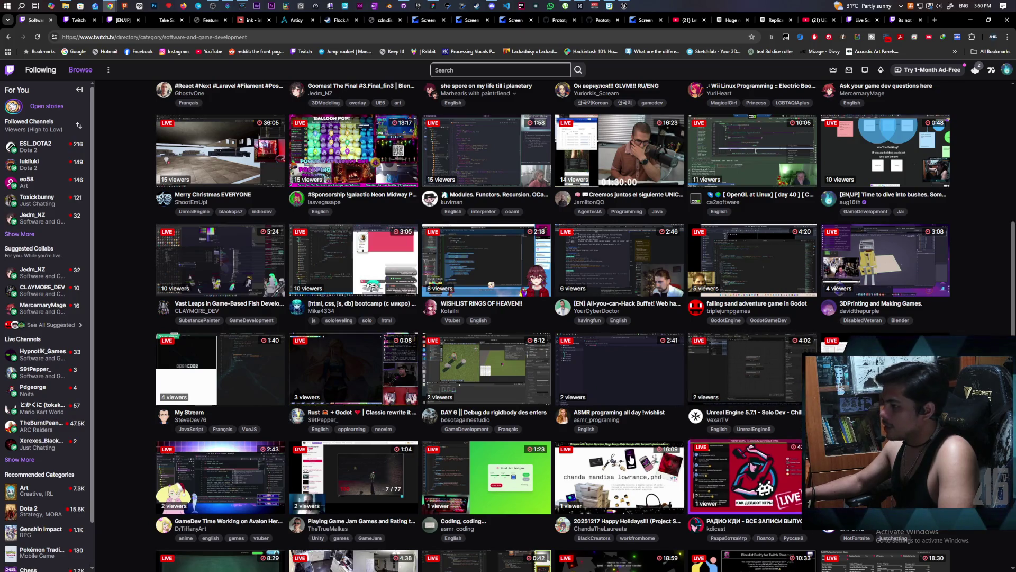
scroll(635, 434, "up", 6)
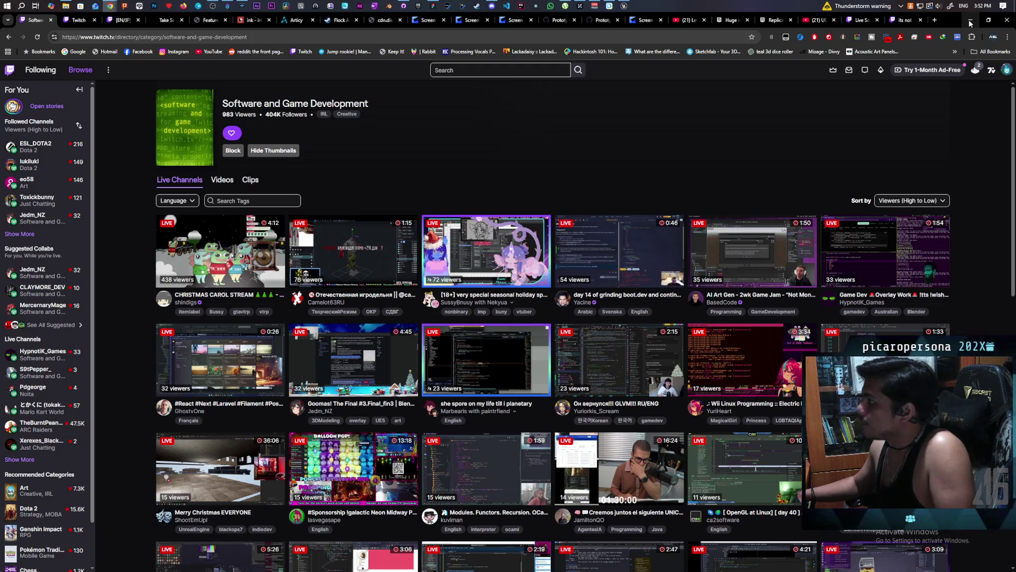
Step: Minimize the Chrome window to return to the Paparazi whiteboard in Miro
left_click(970, 23)
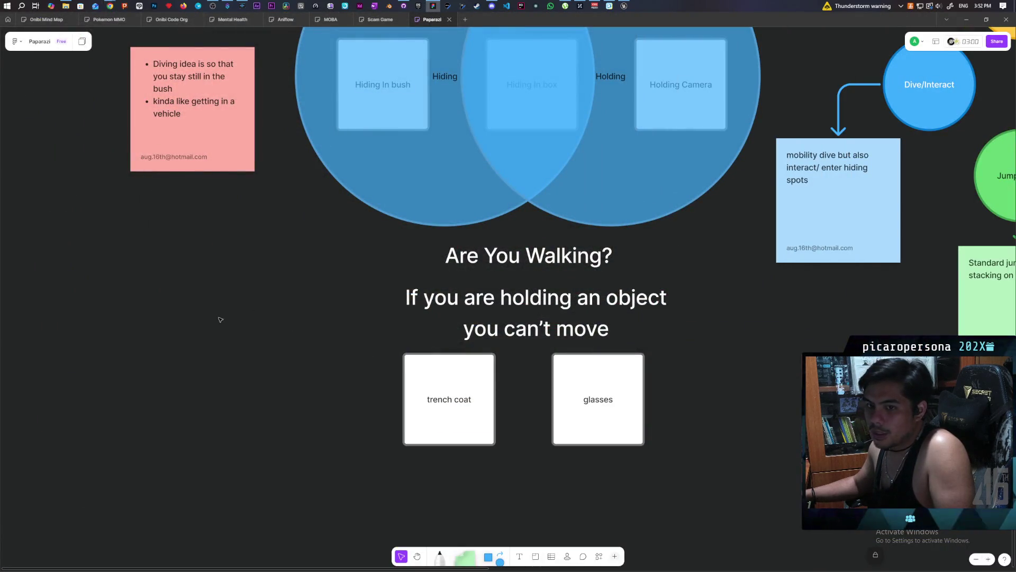
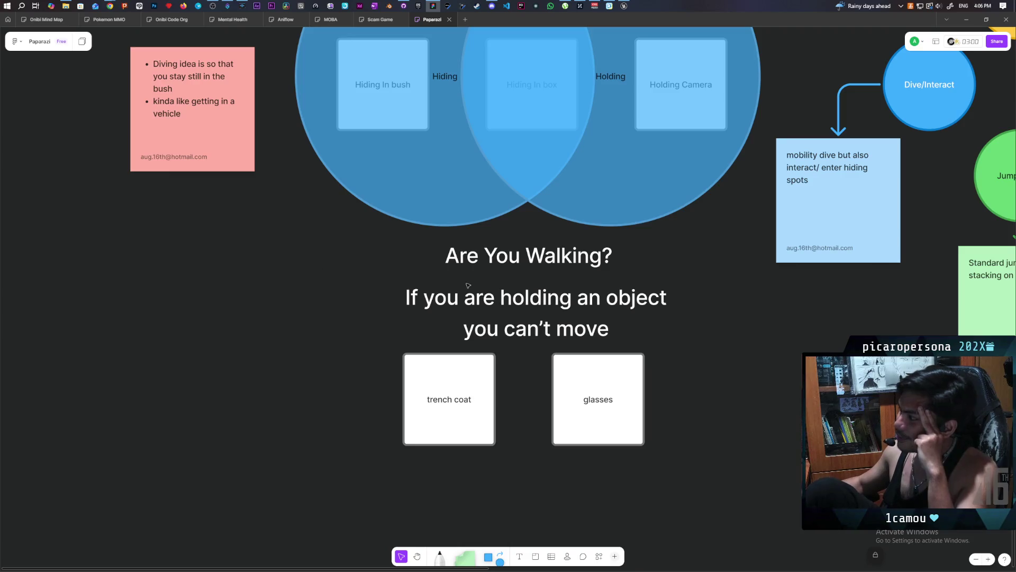
Step: Bring the whole Hiding/Holding Venn diagram and its side bubbles into view, then select the diagram group
scroll(446, 392, "up", 3)
scroll(446, 392, "right", 2)
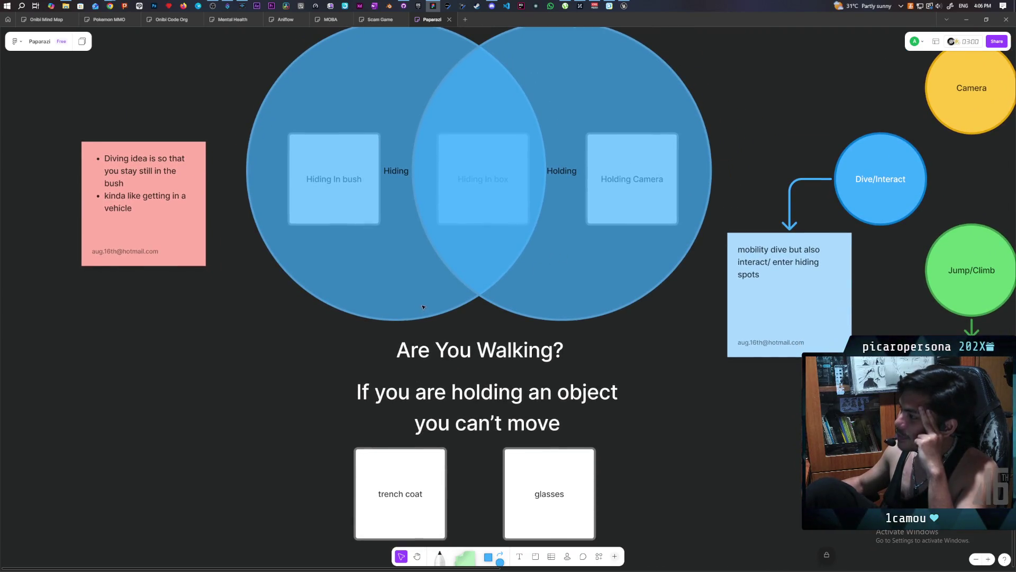
left_click(458, 318)
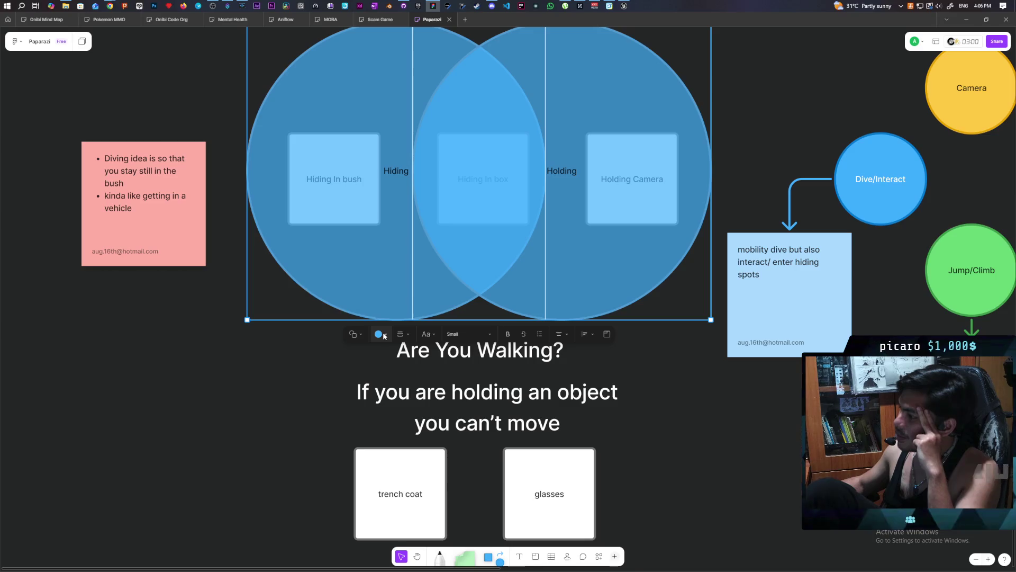
left_click(380, 334)
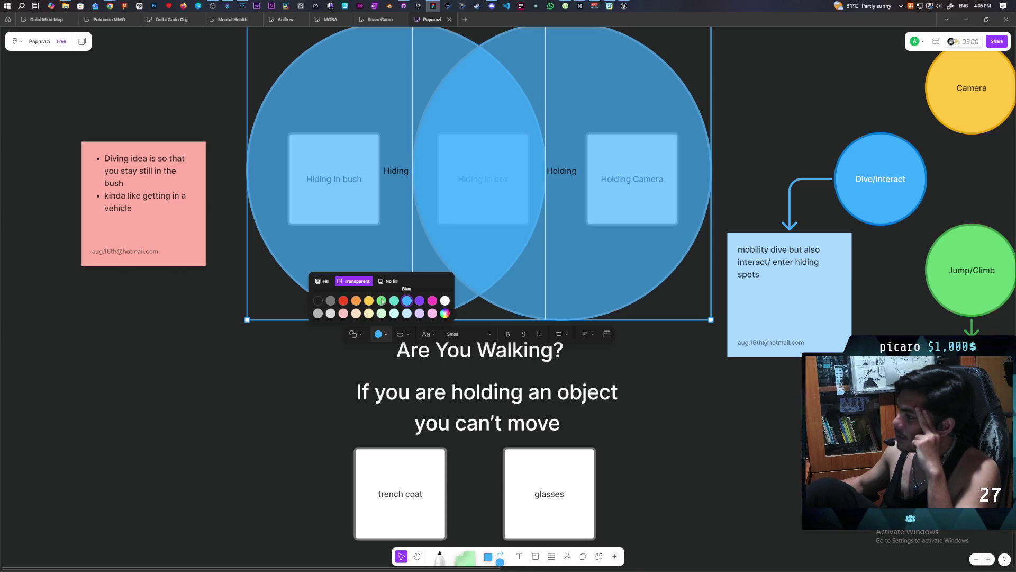
left_click(239, 362)
left_click(222, 376)
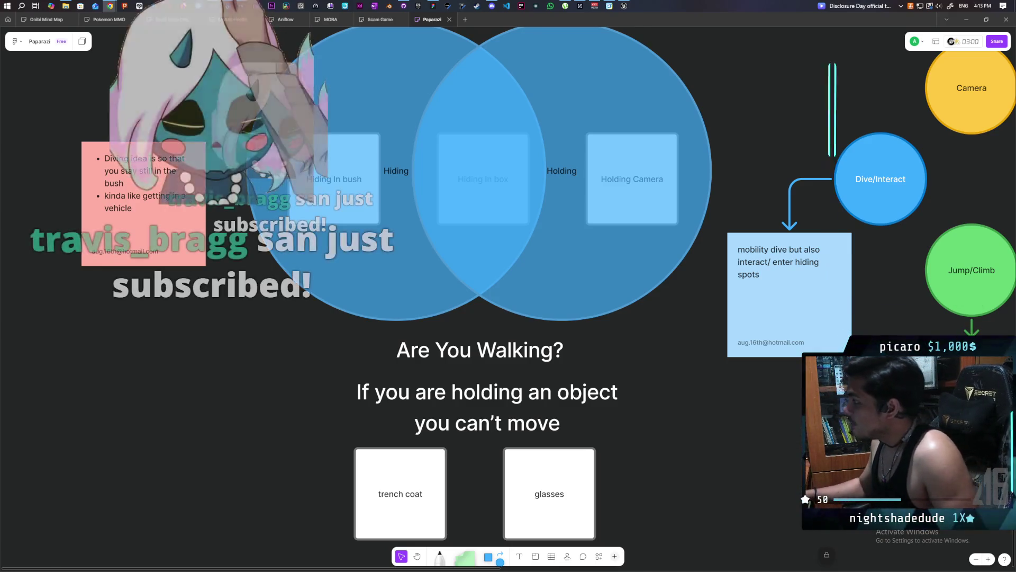
Step: Shift the board view to the Jump/Climb note about standard jumping and the red circle
scroll(605, 350, "down", 1)
scroll(604, 350, "right", 1)
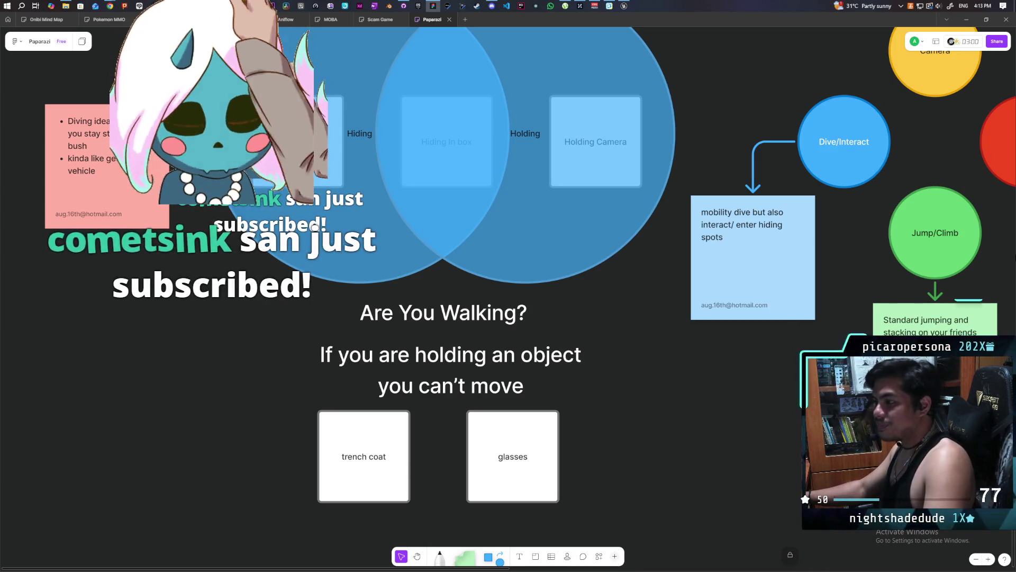
scroll(602, 357, "down", 3)
scroll(602, 356, "right", 2)
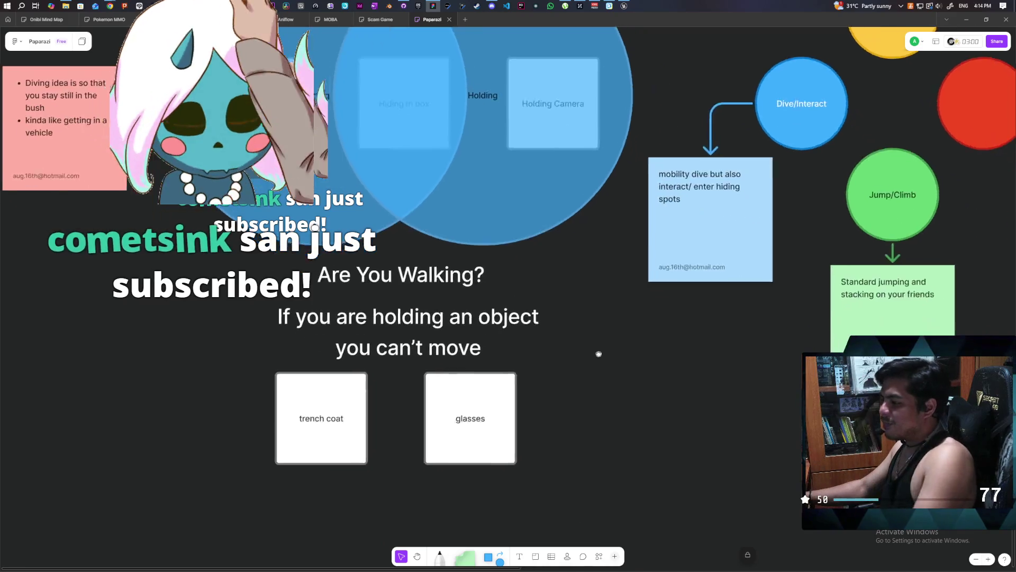
left_click_drag(582, 313, 593, 317)
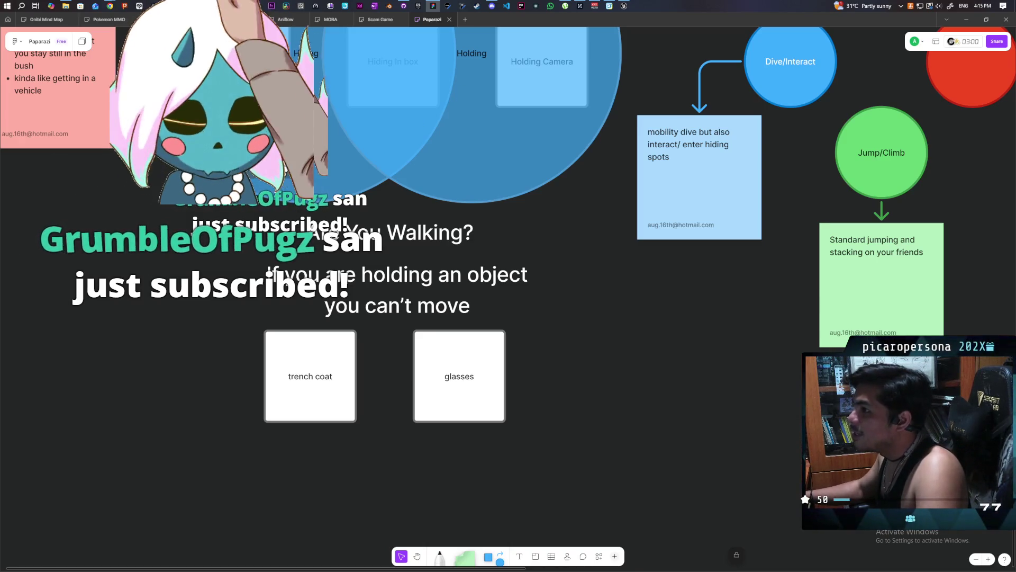
mouse_move(111, 3)
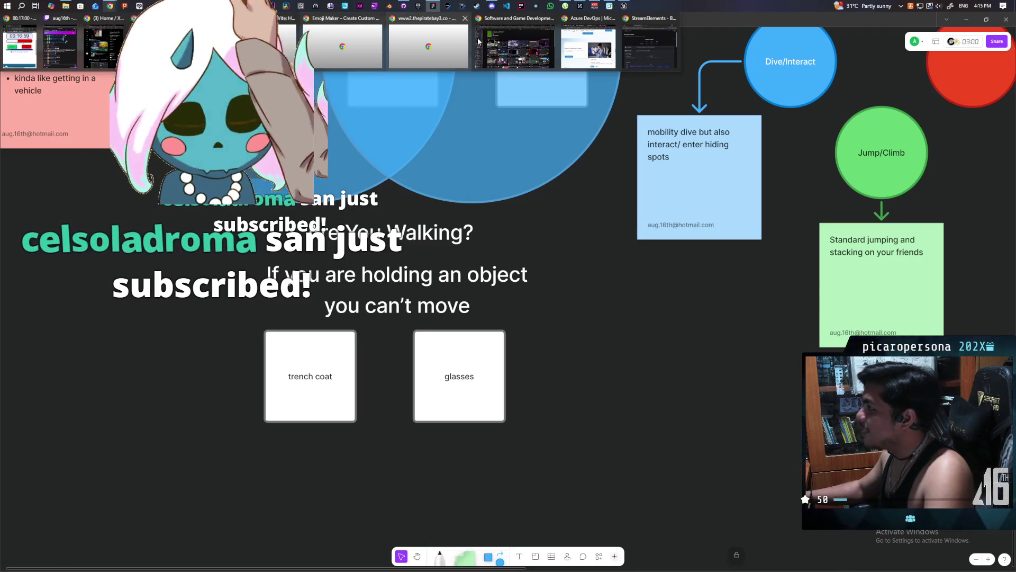
Step: Switch to the StreamElements window and go to Overlays under Streaming tools
mouse_move(634, 61)
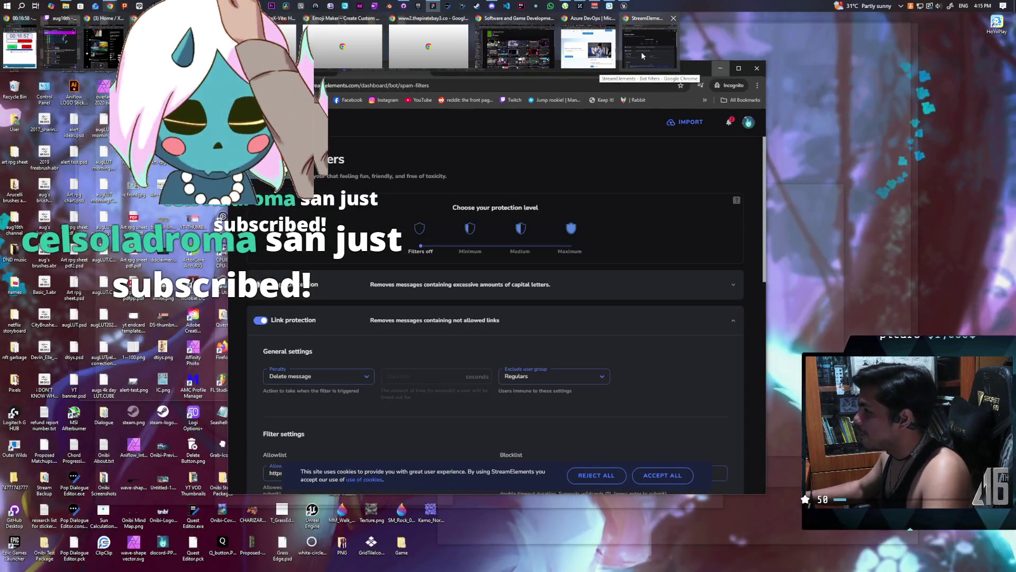
left_click(643, 52)
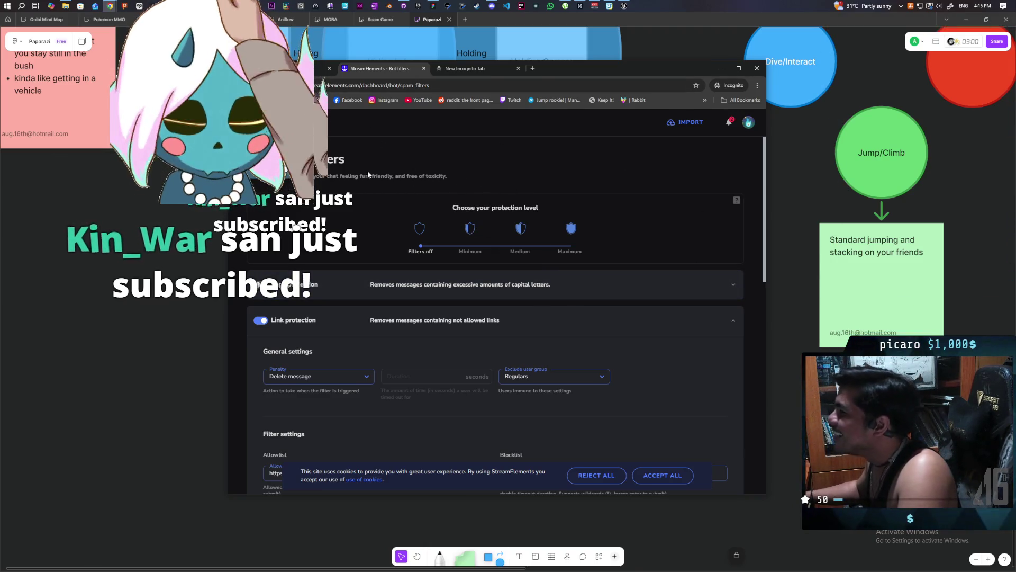
mouse_move(287, 253)
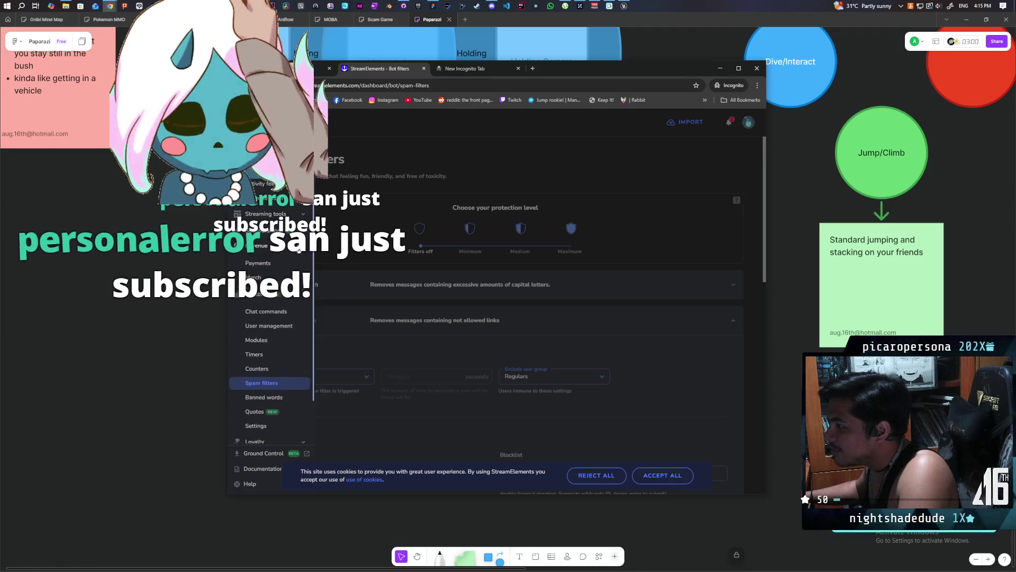
left_click(300, 214)
left_click(264, 227)
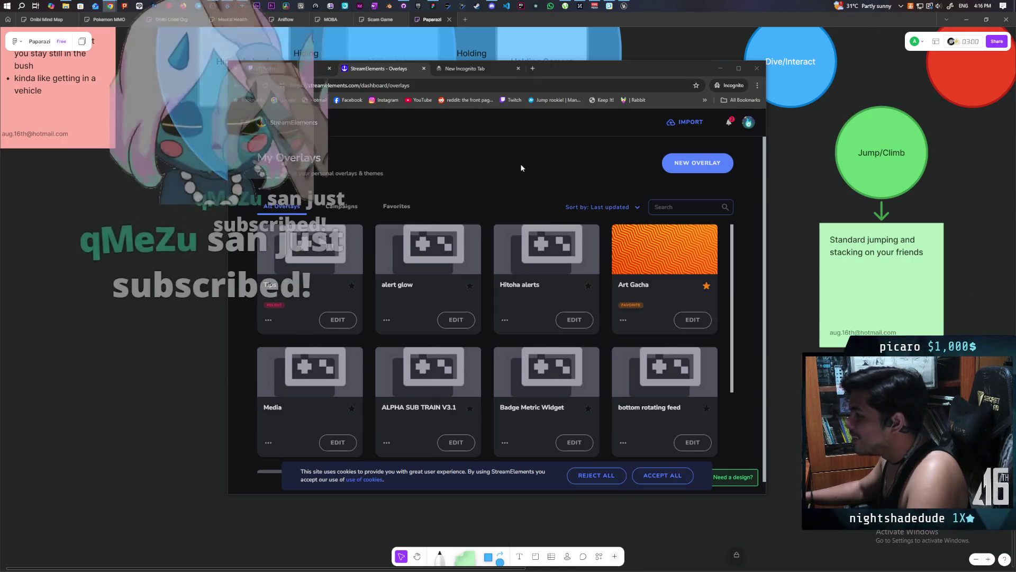
Step: Check the Hitoha alerts widget's alert types, return to the overlays list, and start an incognito tab
scroll(521, 168, "down", 1)
left_click(547, 243)
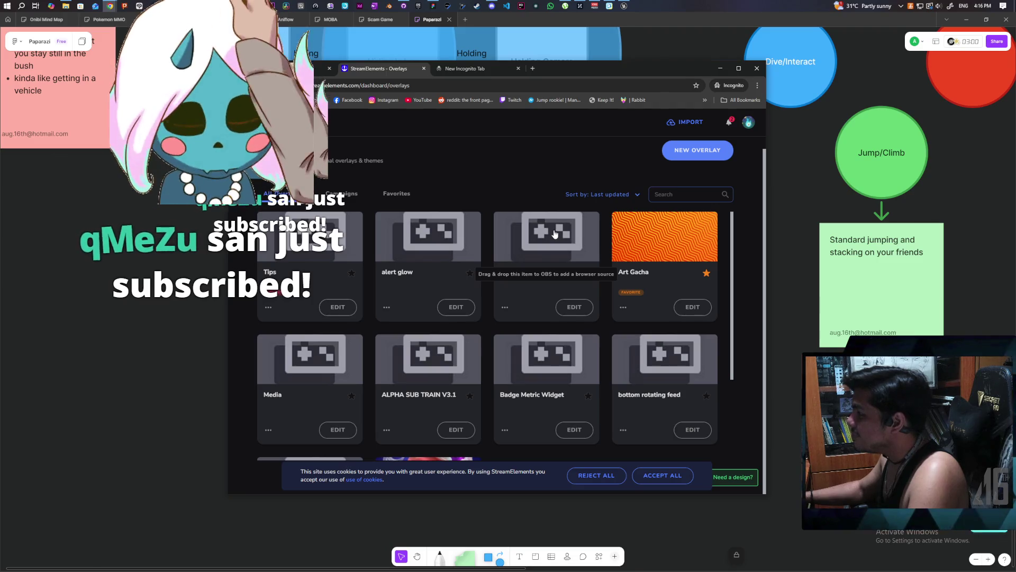
left_click(569, 308)
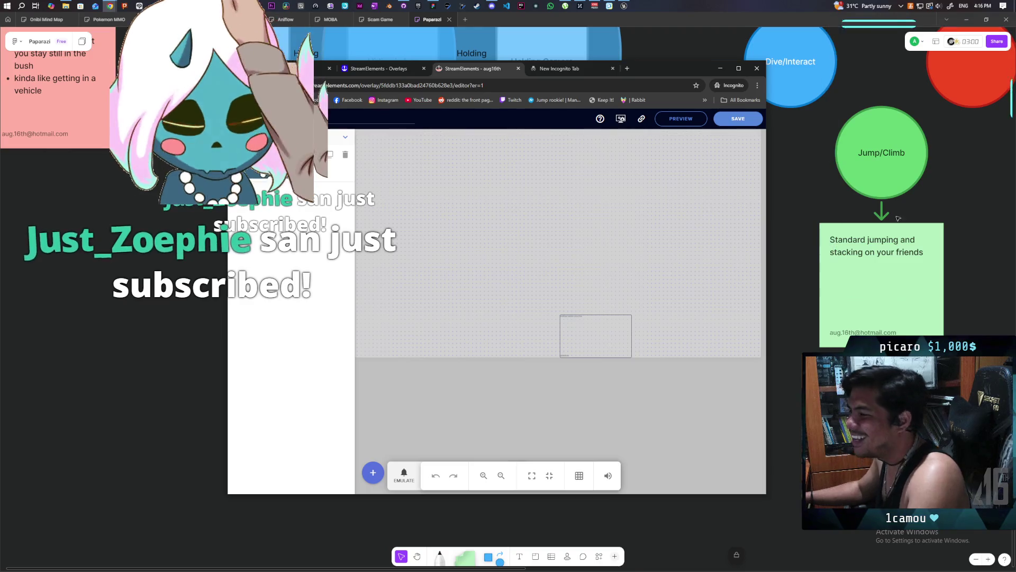
left_click(596, 336)
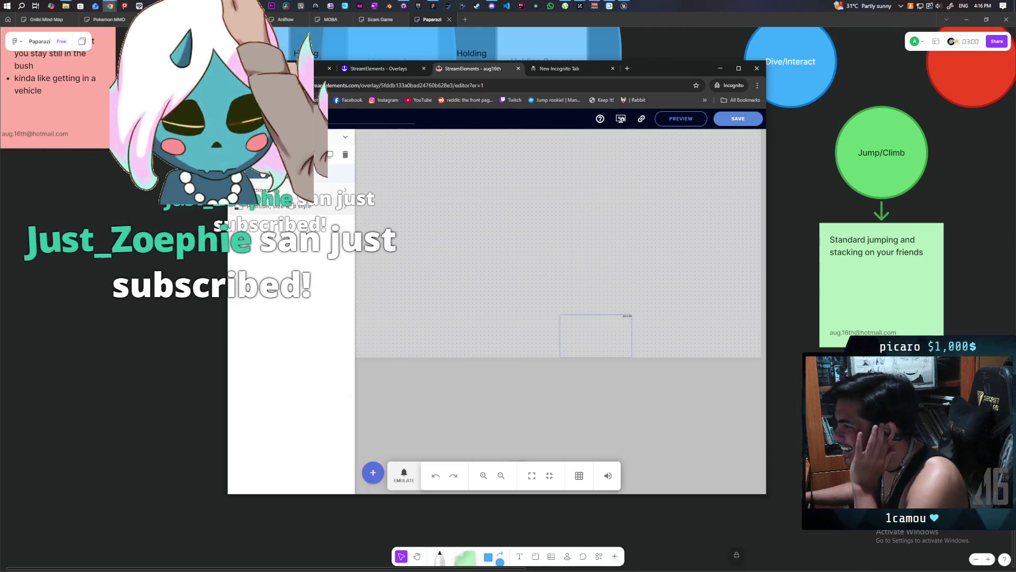
left_click(292, 194)
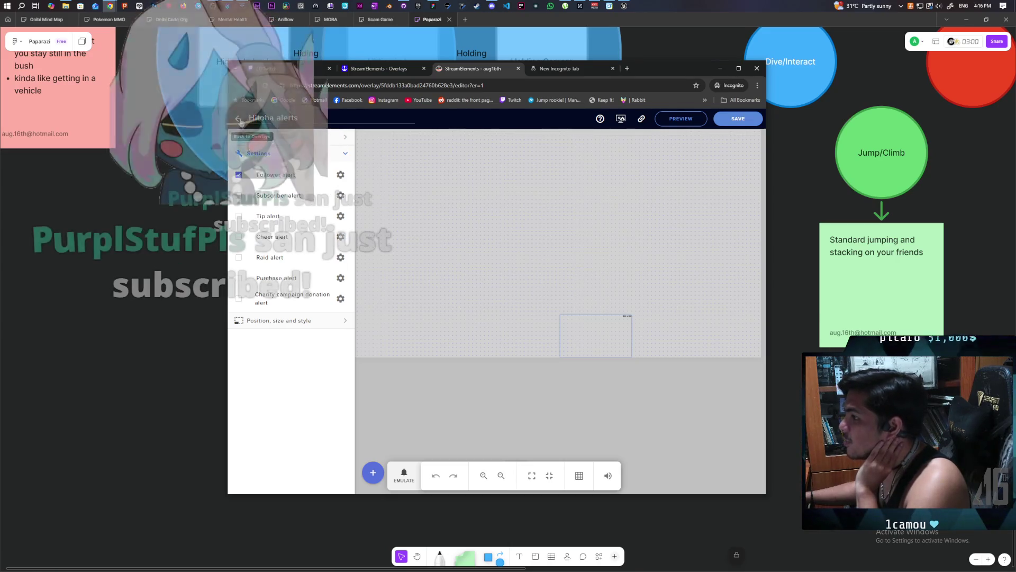
left_click(239, 119)
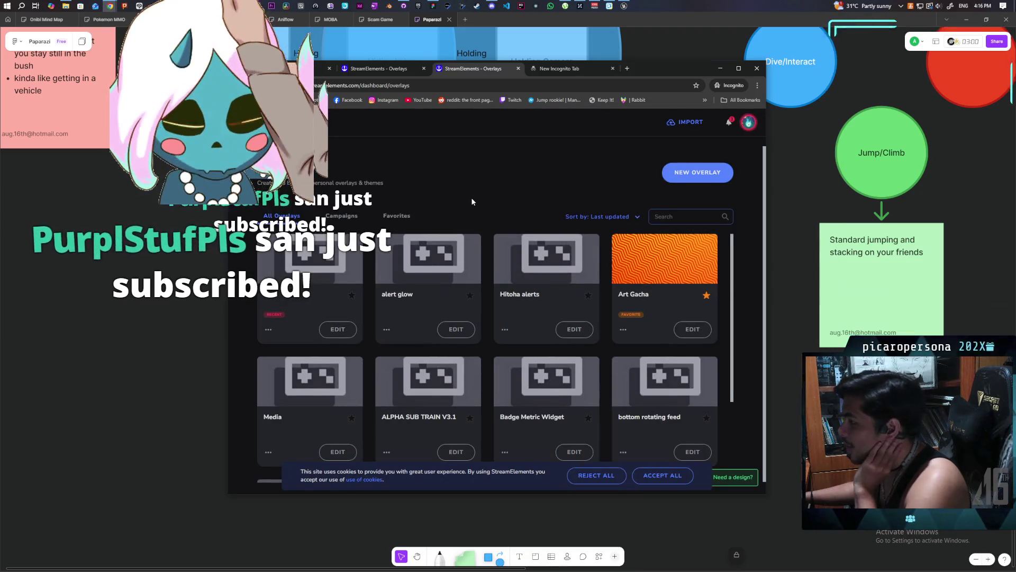
scroll(473, 201, "down", 1)
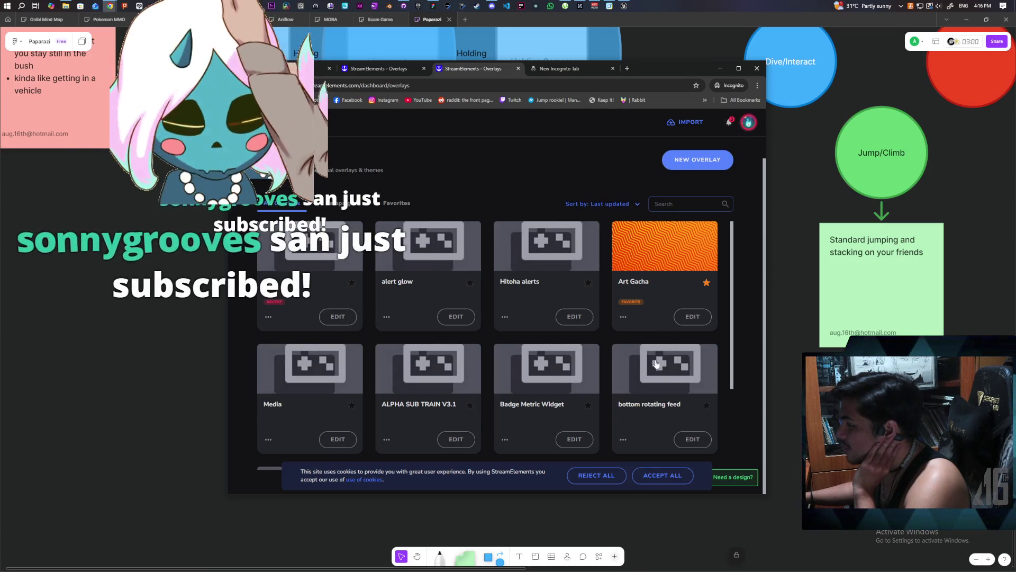
left_click(632, 72)
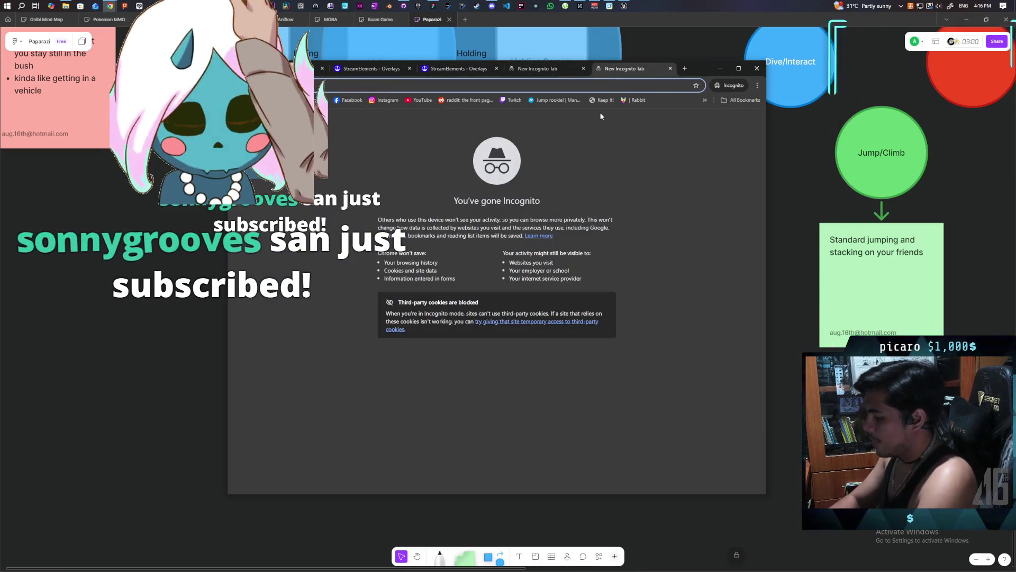
Step: Search Google for streamalerts and go to the Streamlabs alert box page
key("Down")
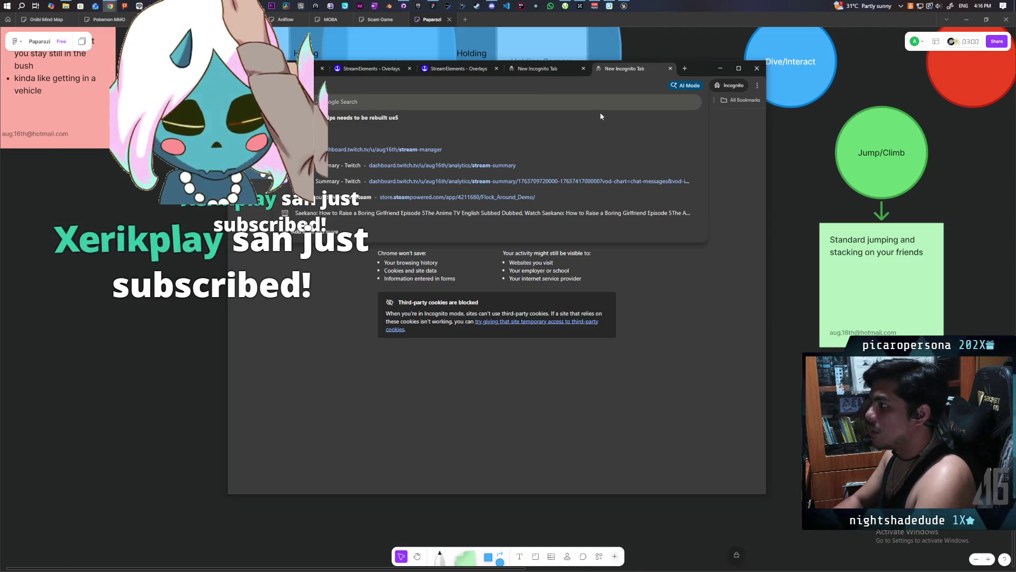
key("Escape")
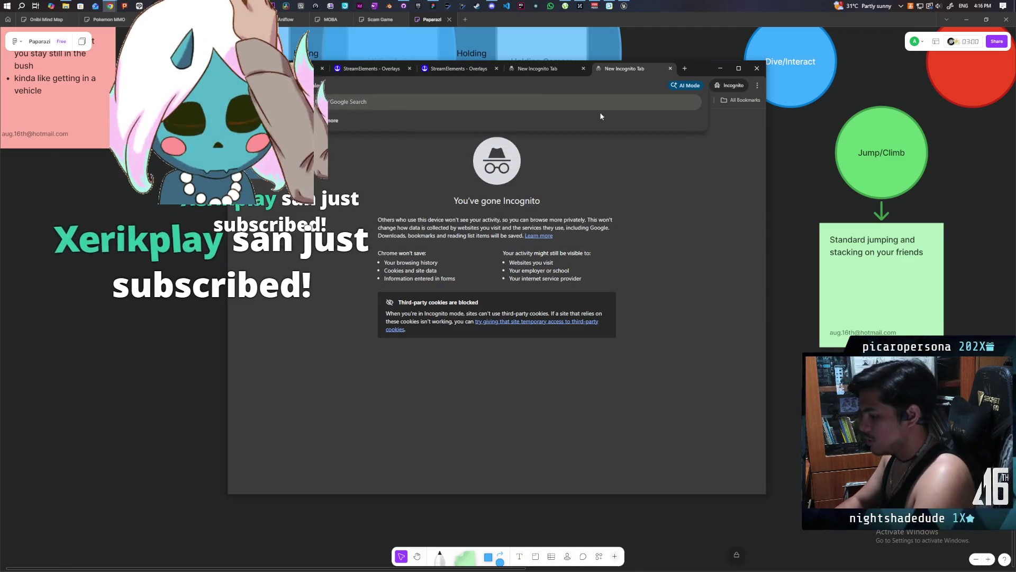
key("Return")
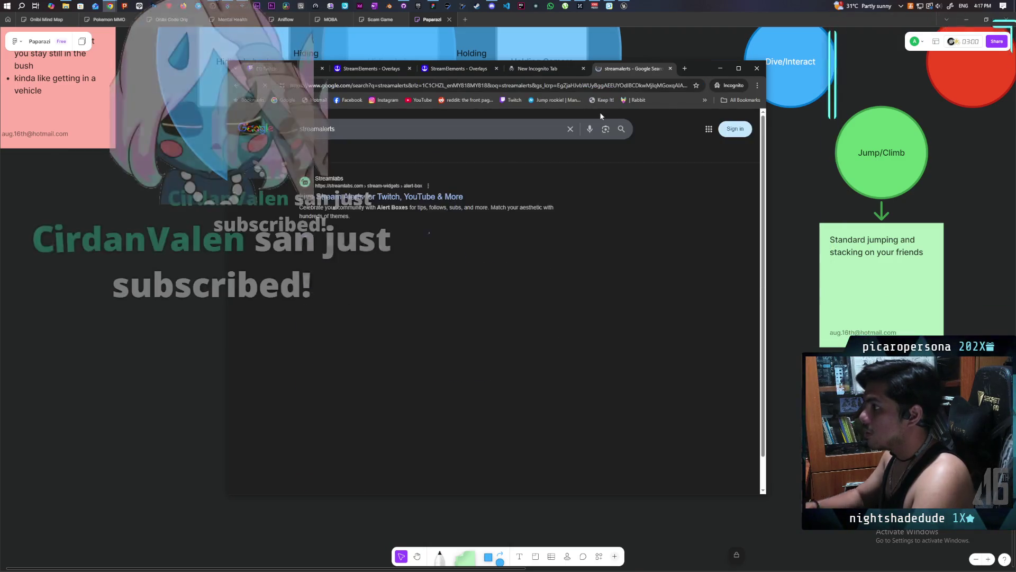
left_click(402, 187)
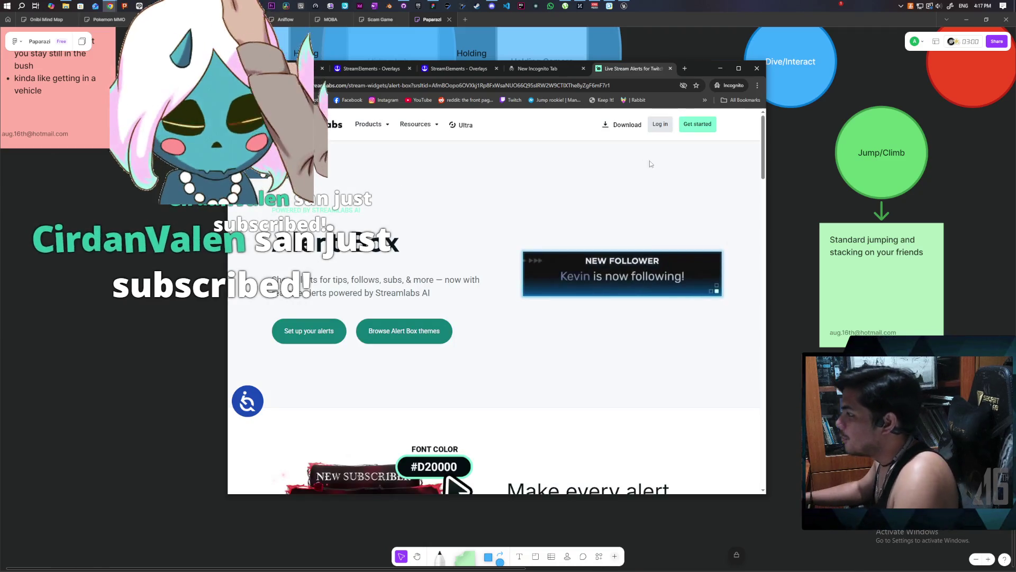
Step: Sign in to Streamlabs, look over Recent Events, and go to the Alert Box settings
left_click(662, 127)
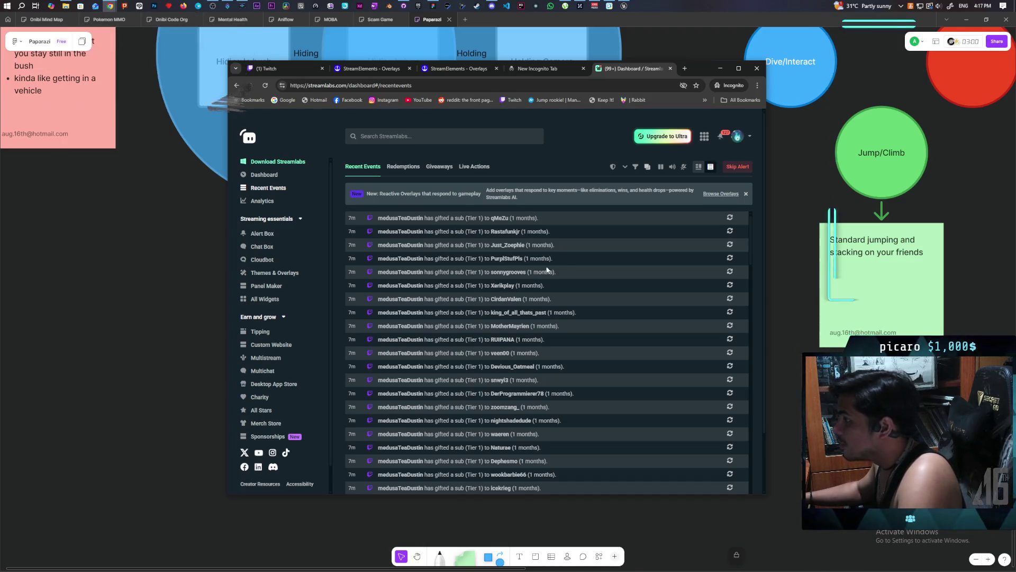
scroll(560, 258, "down", 2)
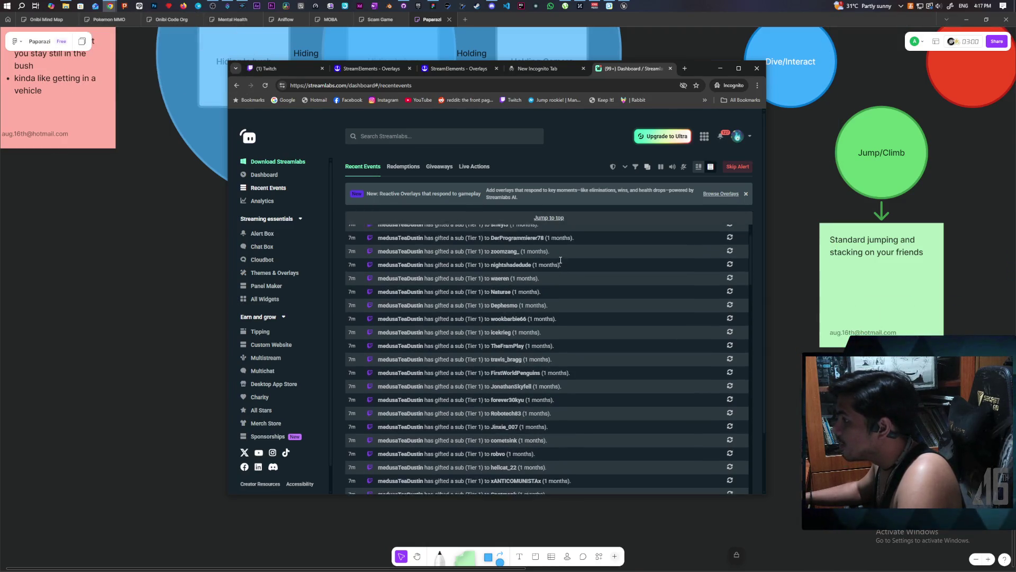
scroll(560, 258, "up", 2)
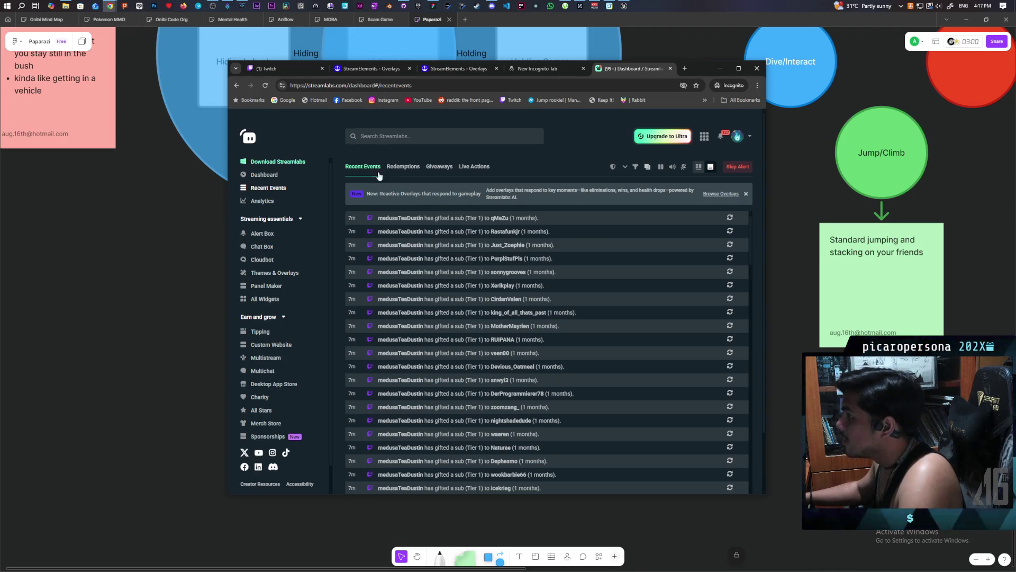
left_click(264, 234)
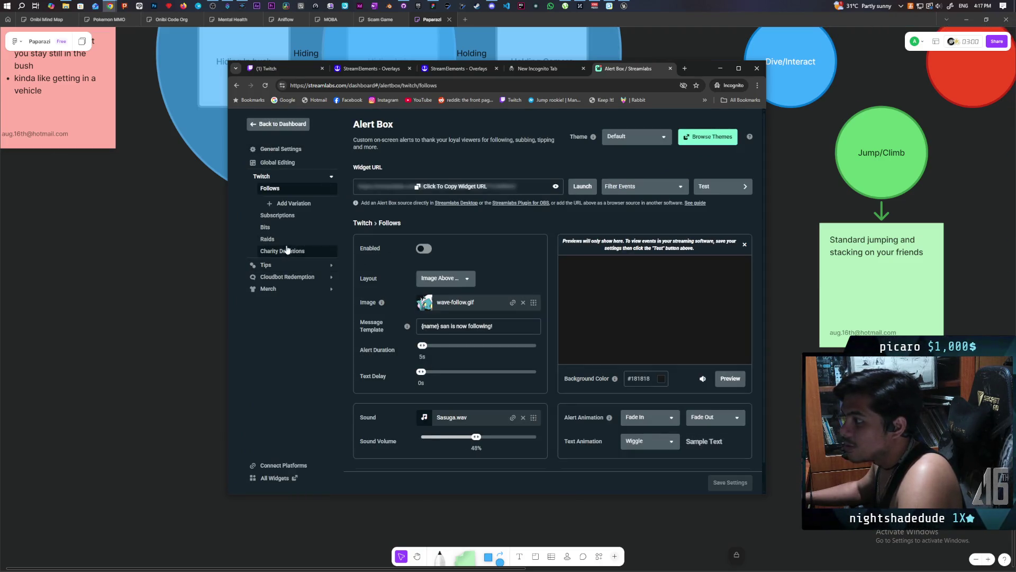
Step: Replace 'subscribed' with 'got scammed' in the Twitch Subscriptions message template and save the settings
left_click(286, 217)
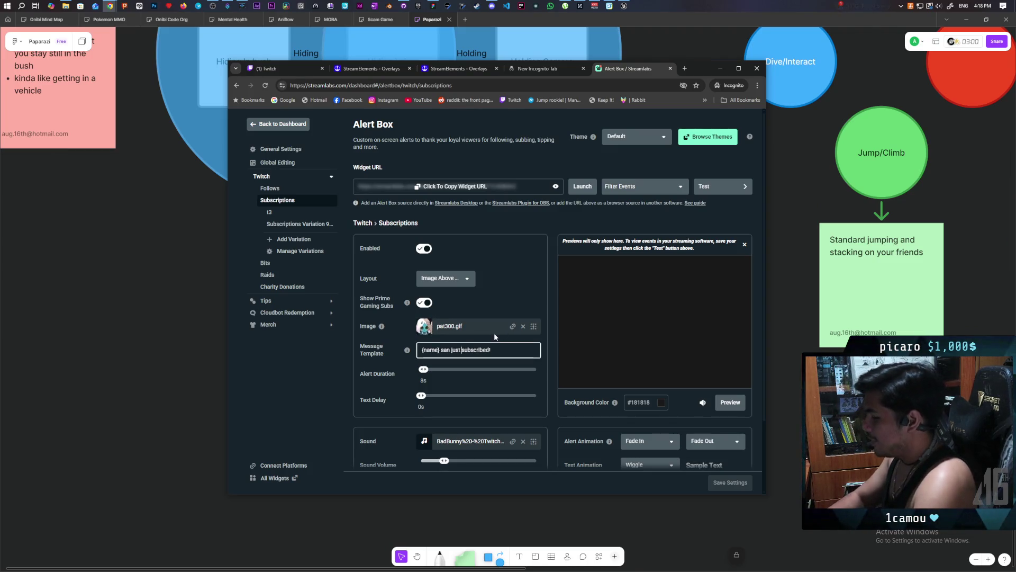
type("got")
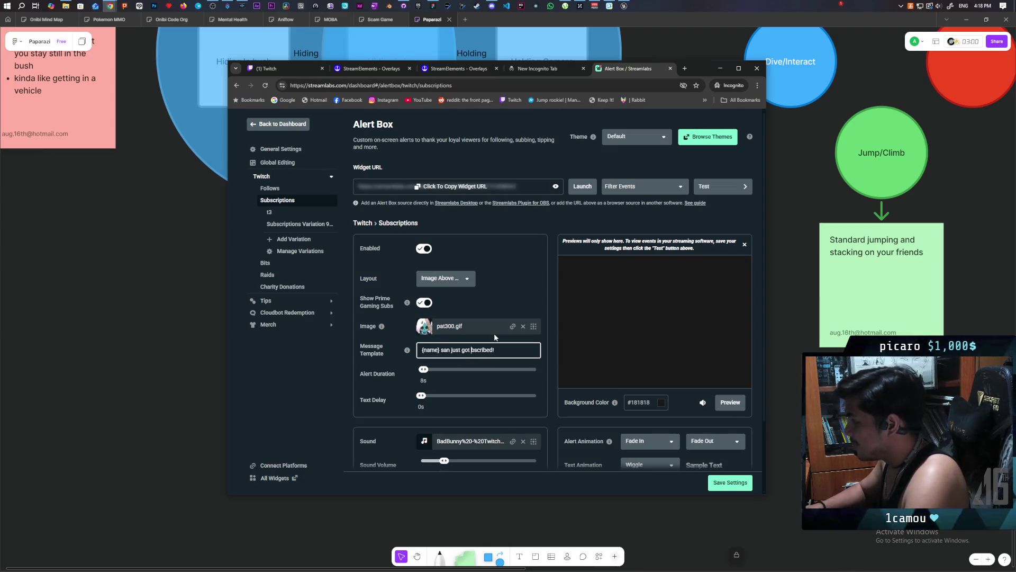
key("ctrl+Delete")
type("scamme")
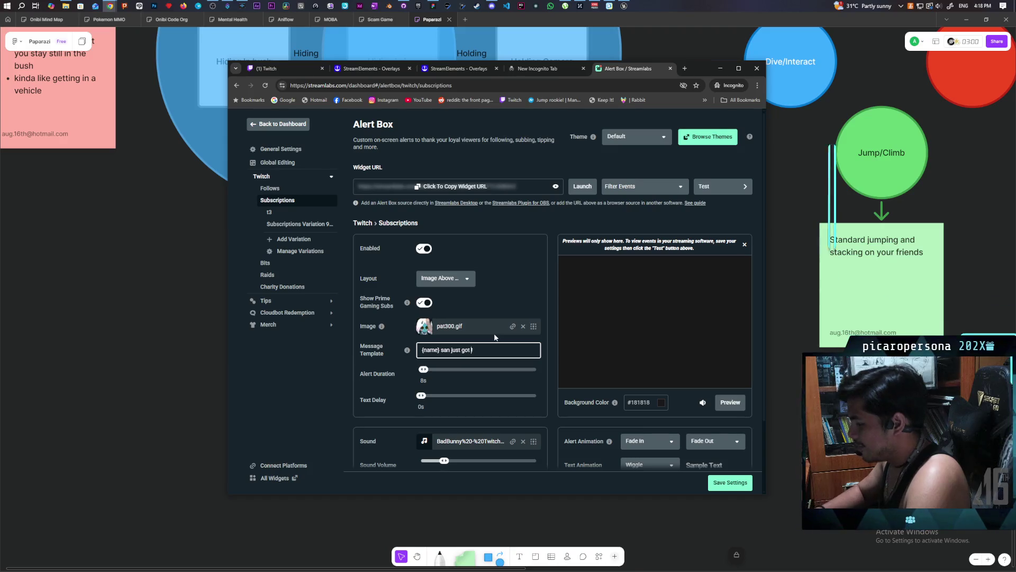
type("d")
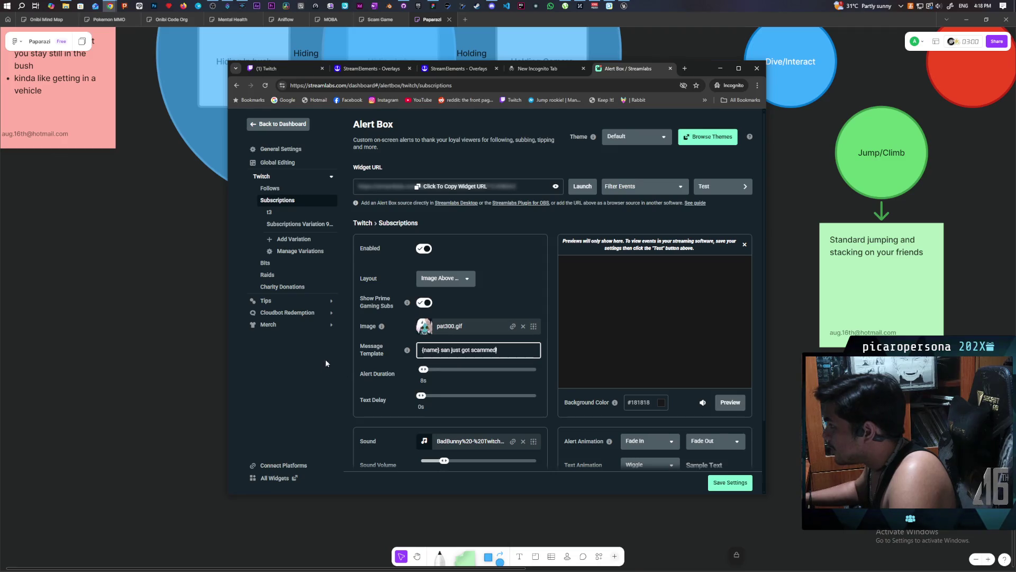
left_click(717, 481)
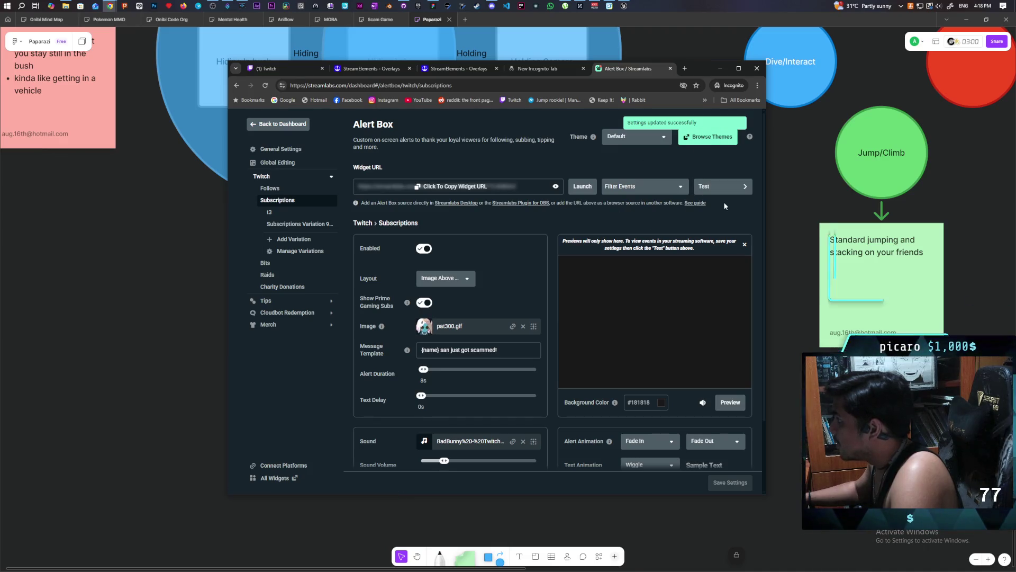
left_click(721, 188)
mouse_move(717, 202)
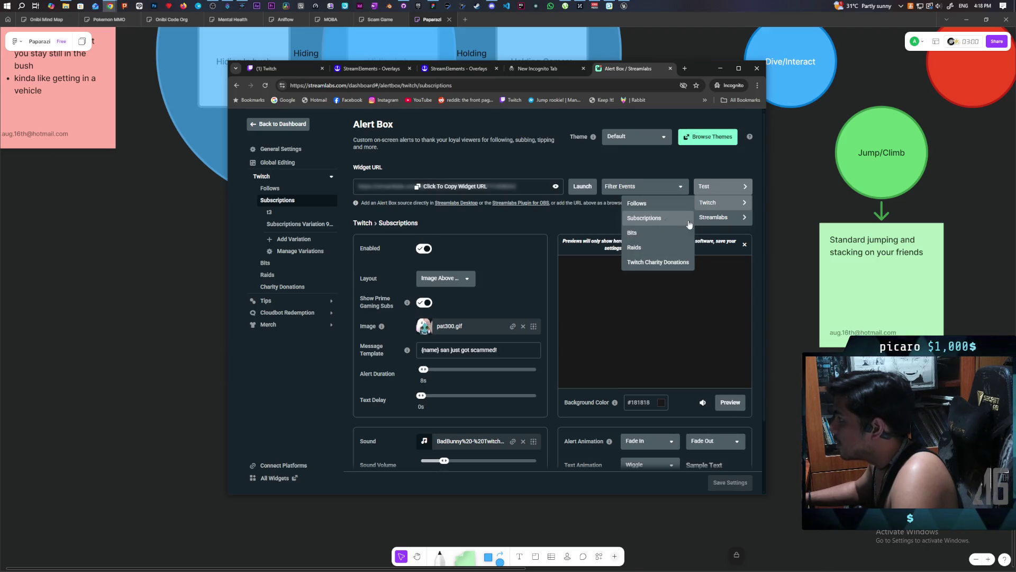
Step: Send a Twitch Subscriptions test alert, then bring up the subscription alert variations list
left_click(639, 225)
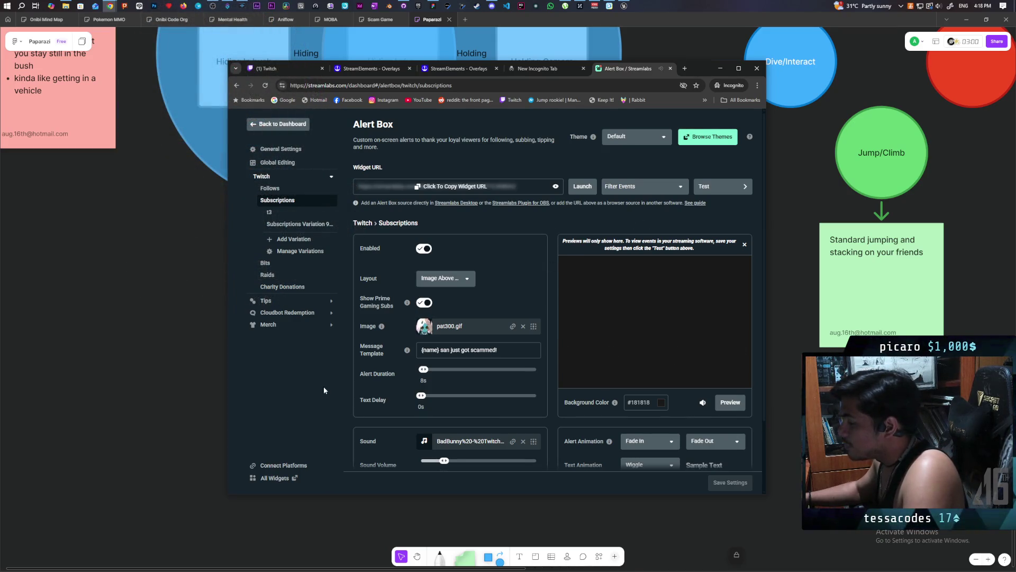
scroll(324, 391, "down", 2)
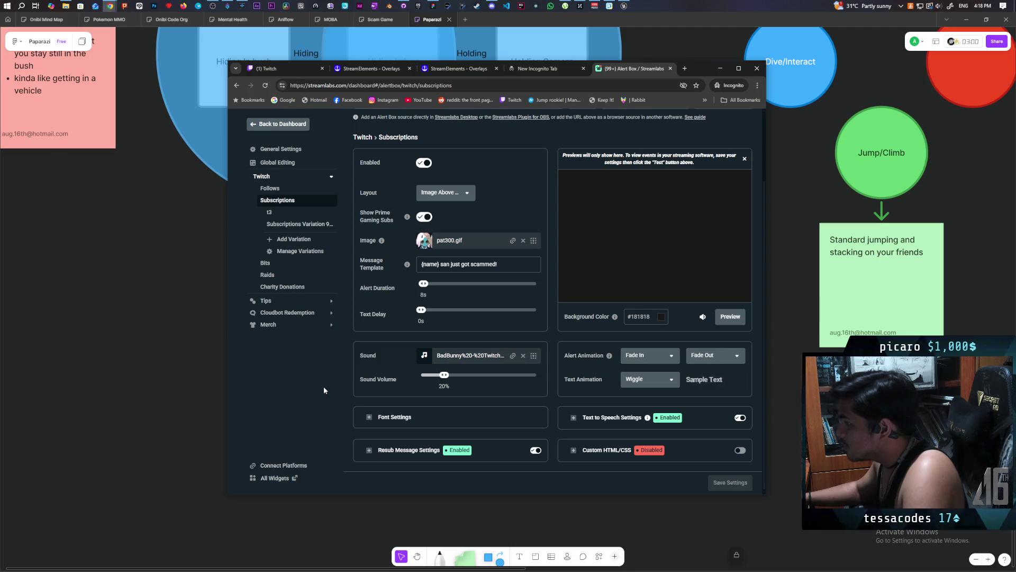
scroll(324, 390, "up", 2)
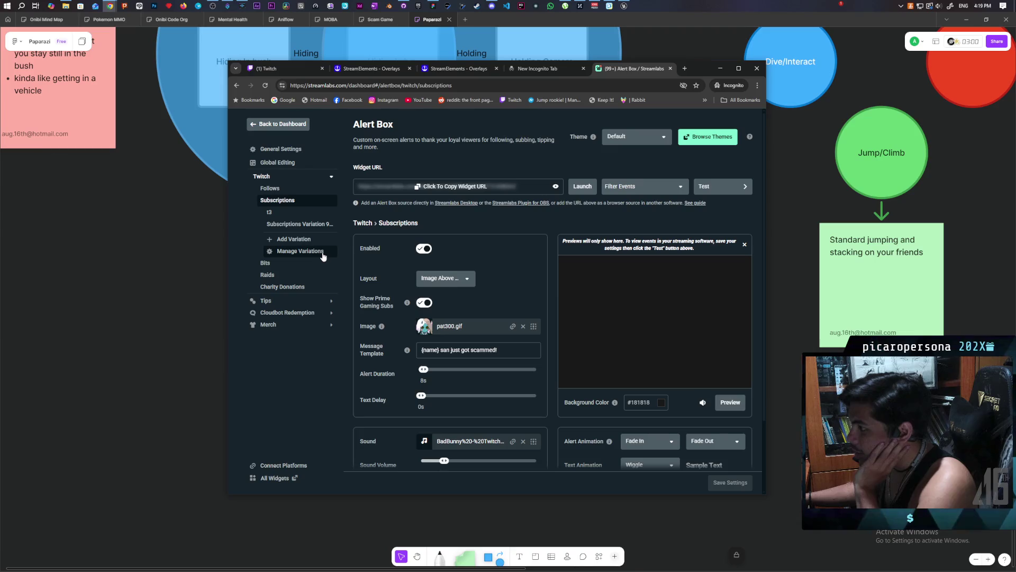
left_click(323, 256)
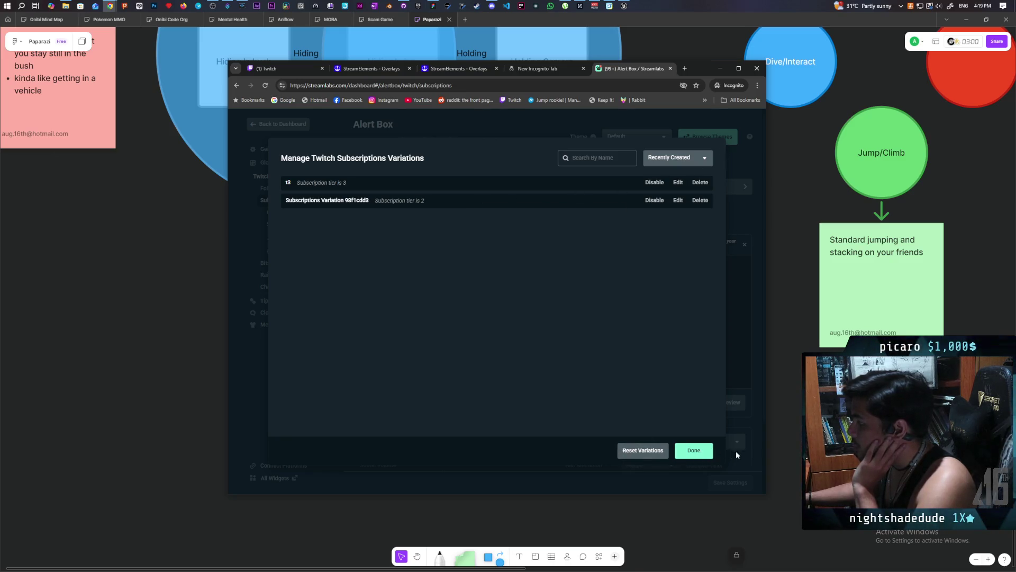
left_click(703, 454)
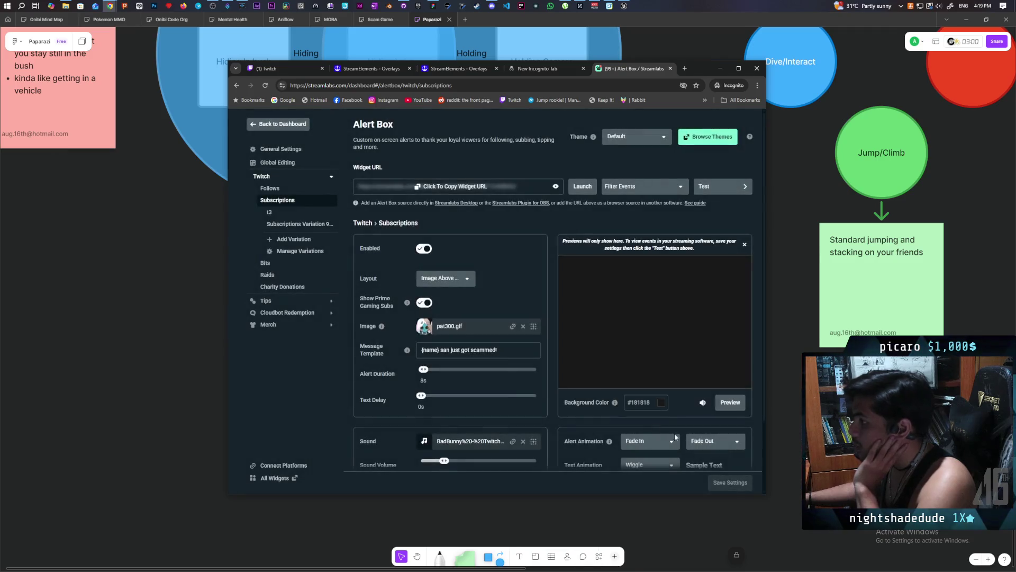
left_click(283, 213)
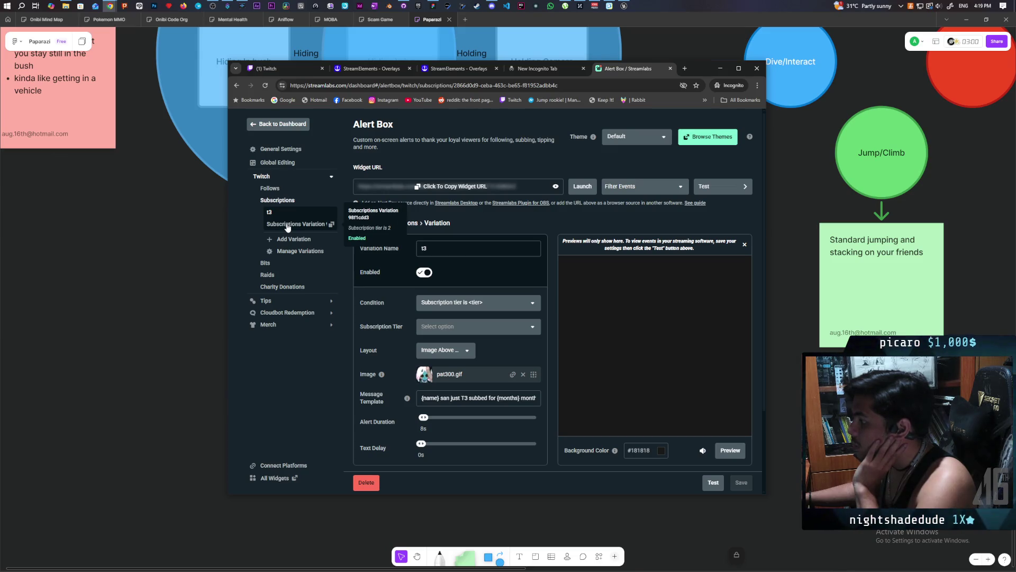
left_click(288, 225)
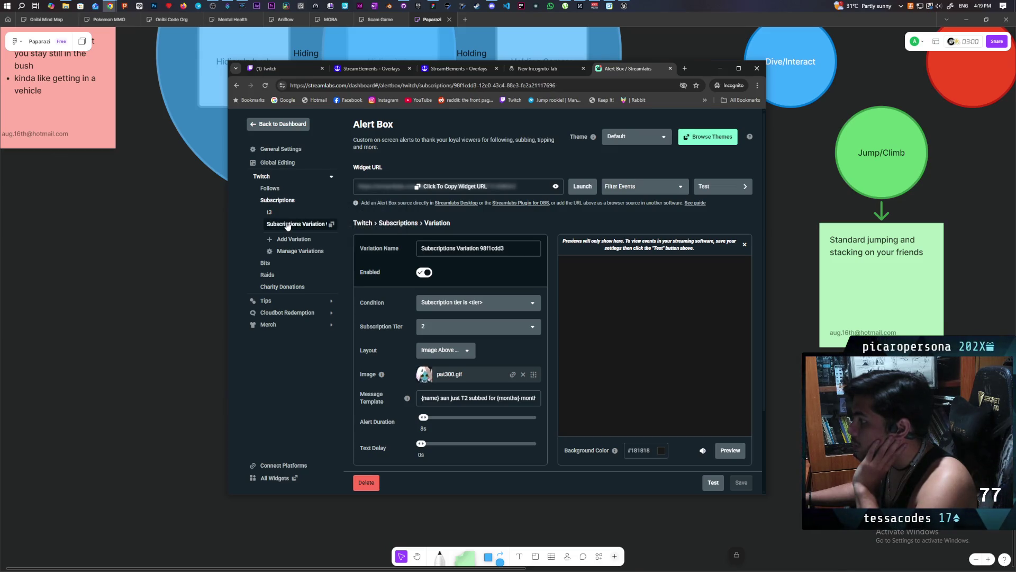
left_click(288, 202)
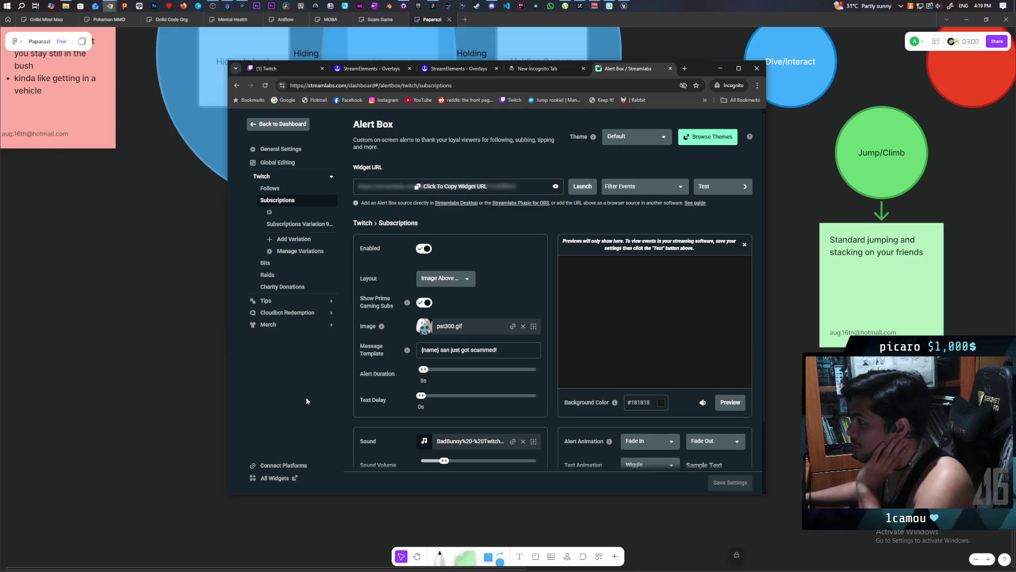
scroll(312, 388, "down", 1)
scroll(313, 389, "up", 1)
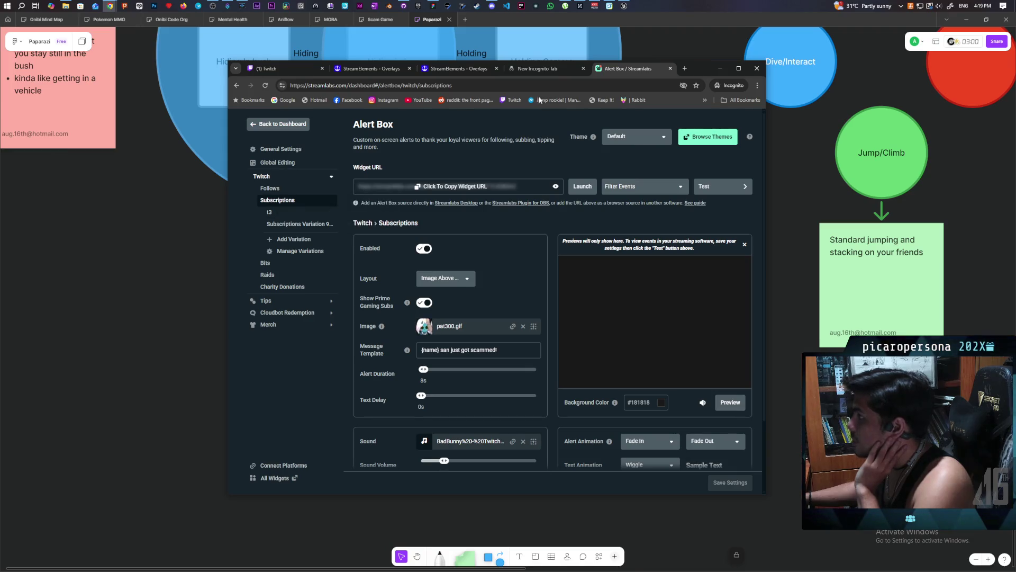
Step: Edit the Hitoha alerts overlay and show the AlertBox 1 widget settings
left_click(464, 69)
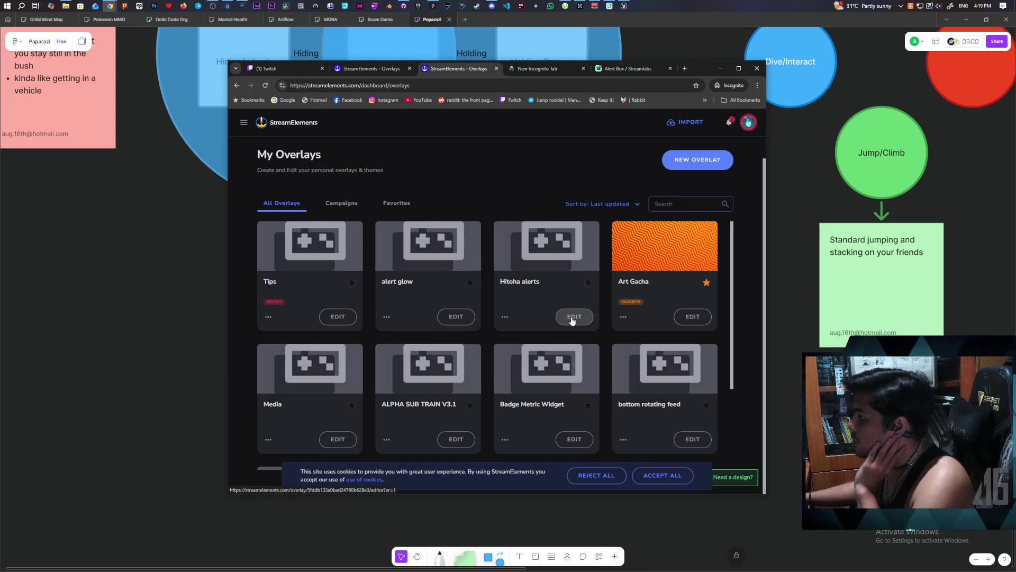
left_click(572, 317)
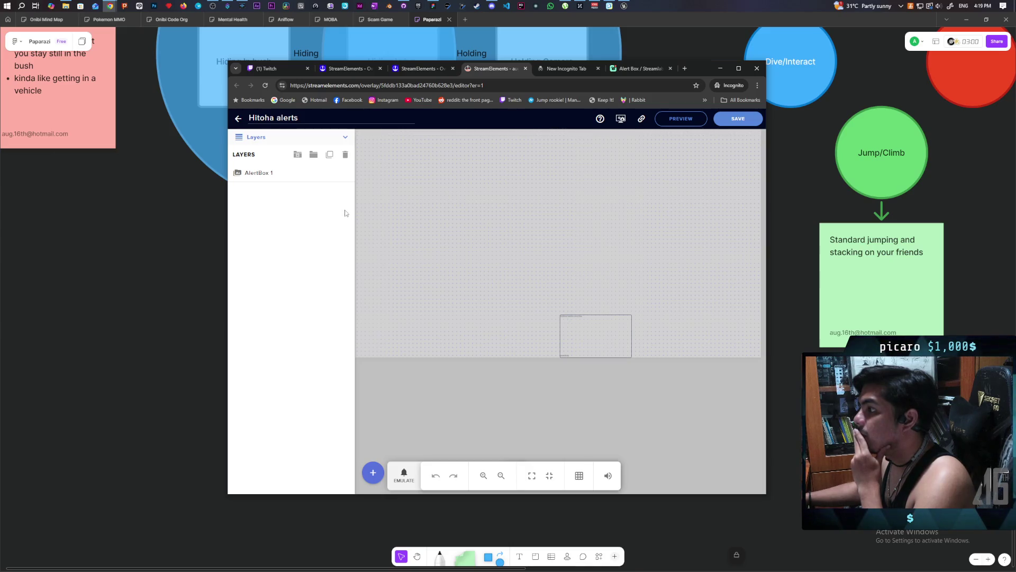
left_click(275, 174)
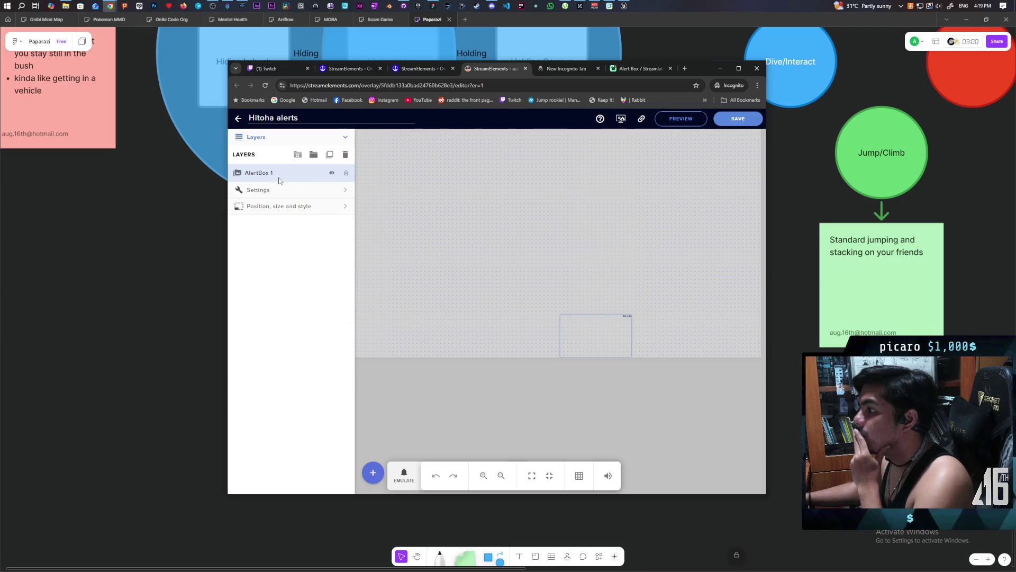
left_click(286, 190)
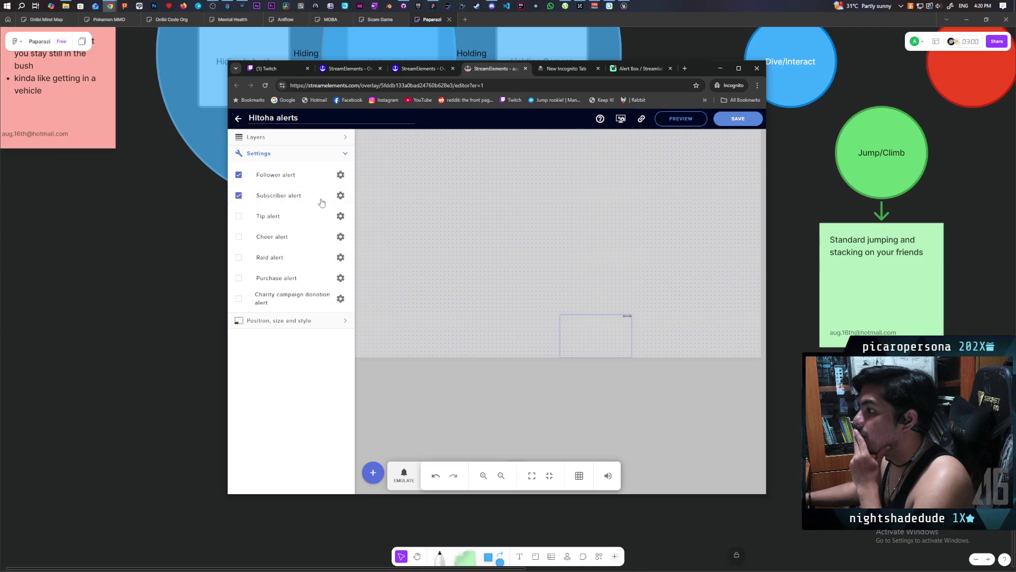
Step: Review the subscriber alert settings, uncheck Subscriber alert, and minimize the browser
left_click(341, 195)
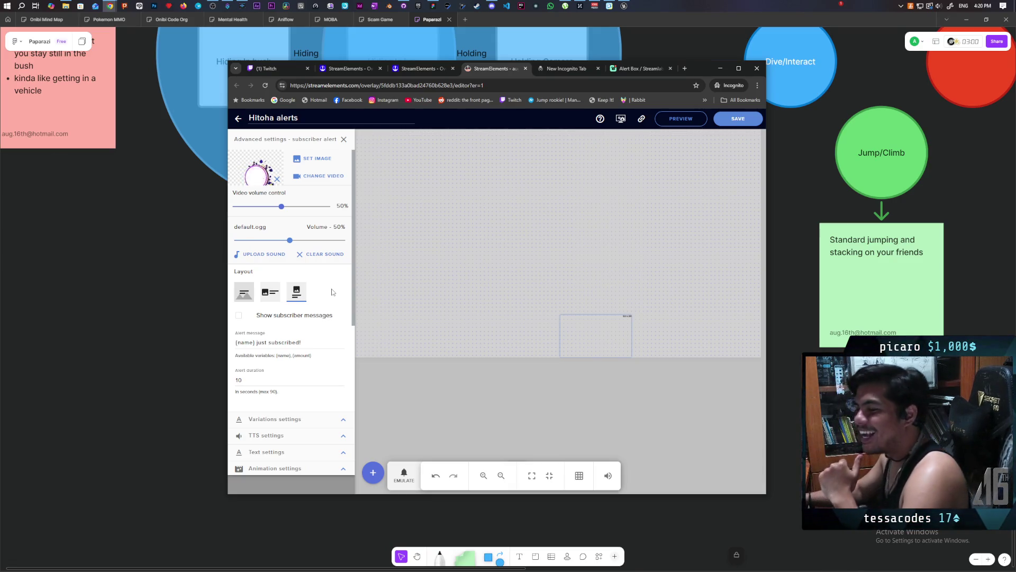
scroll(327, 286, "down", 1)
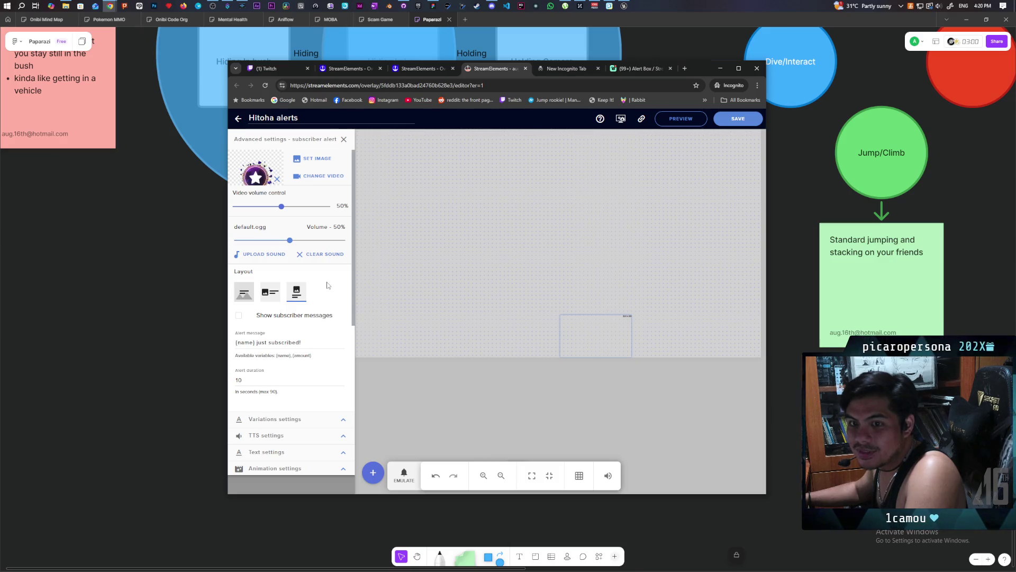
left_click(347, 142)
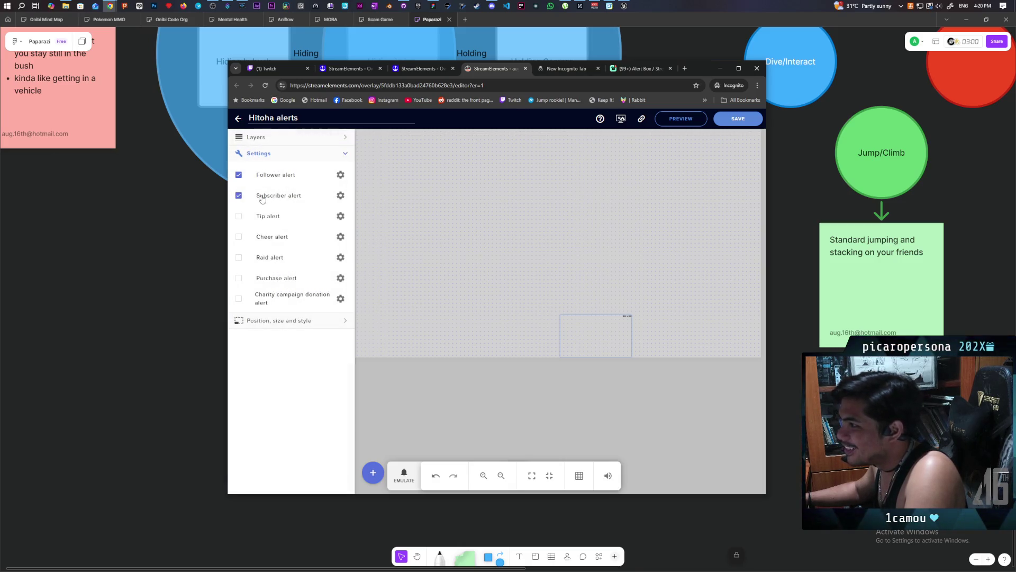
left_click(238, 196)
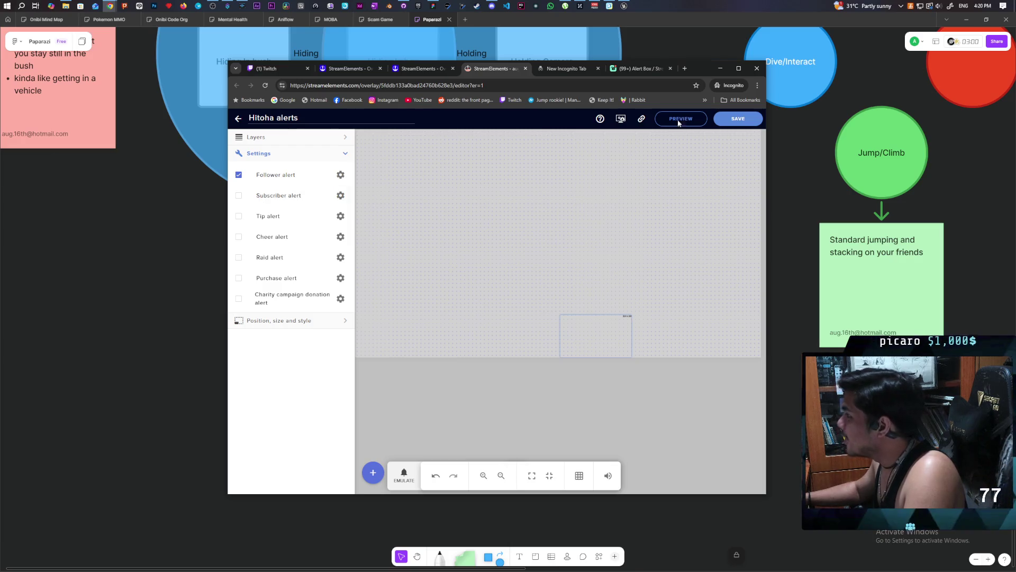
left_click(727, 71)
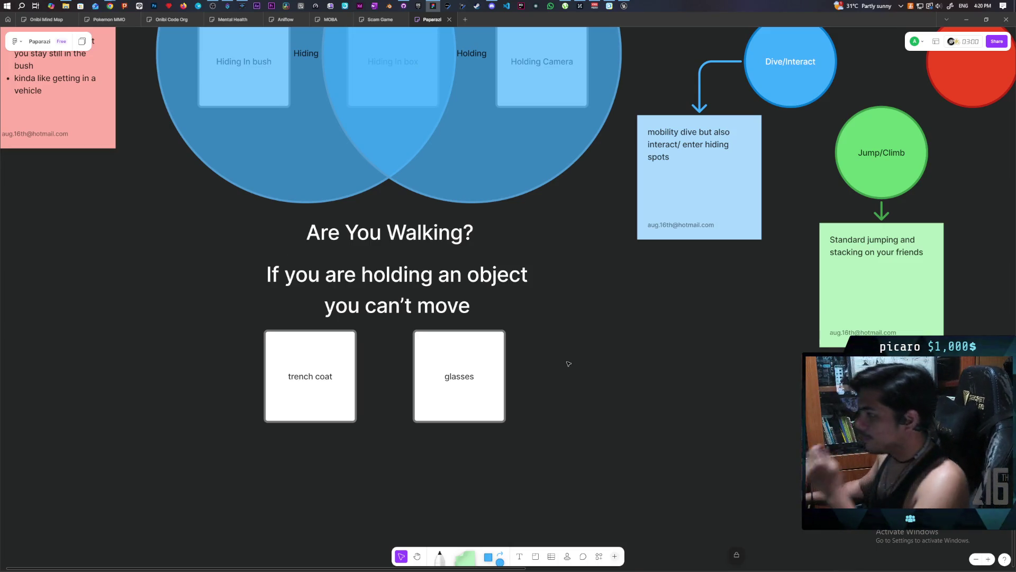
Step: Select and inspect the left and right Venn circles and the Dive/Interact circle
scroll(577, 374, "up", 3)
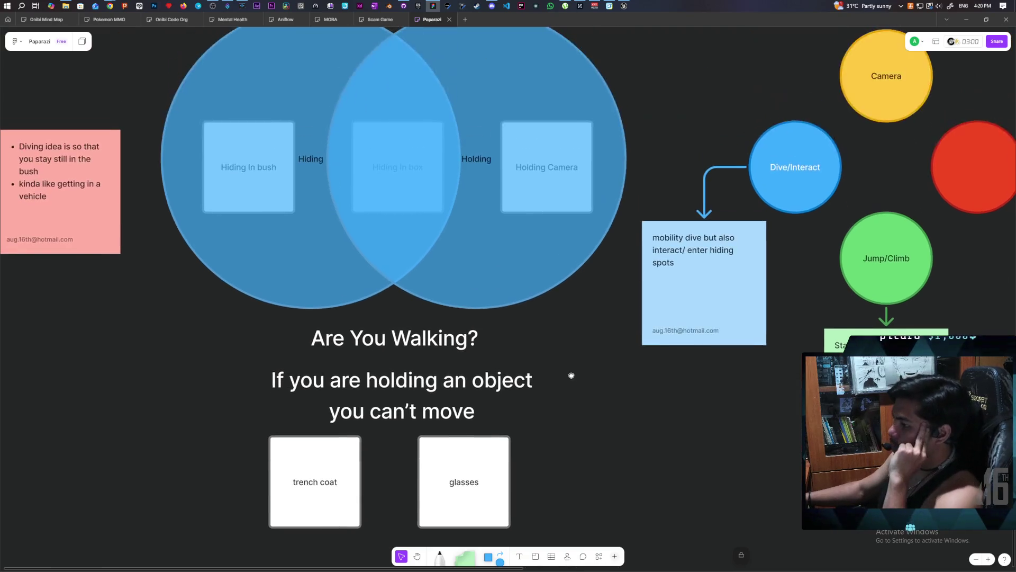
left_click_drag(179, 307, 259, 211)
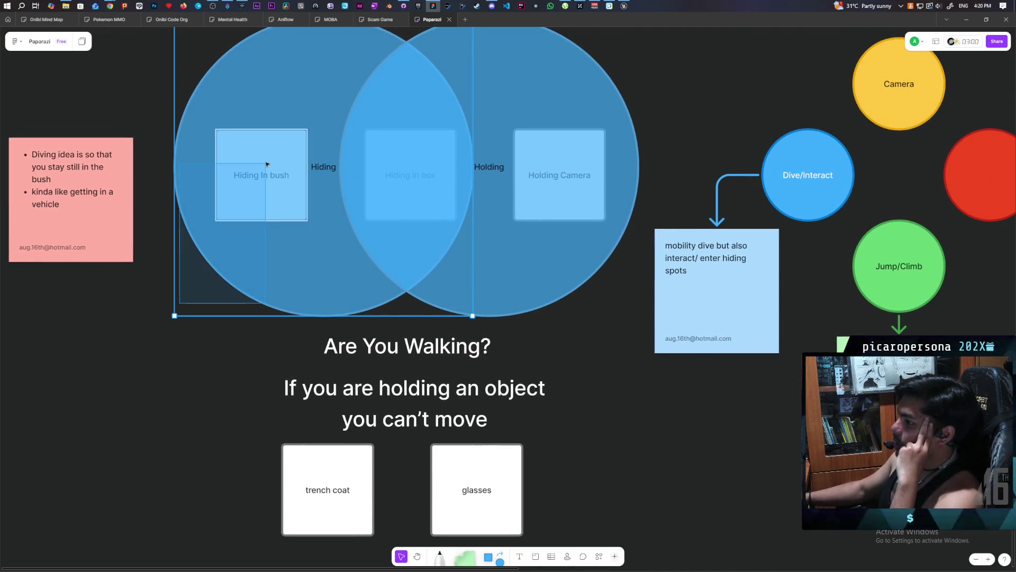
left_click(226, 344)
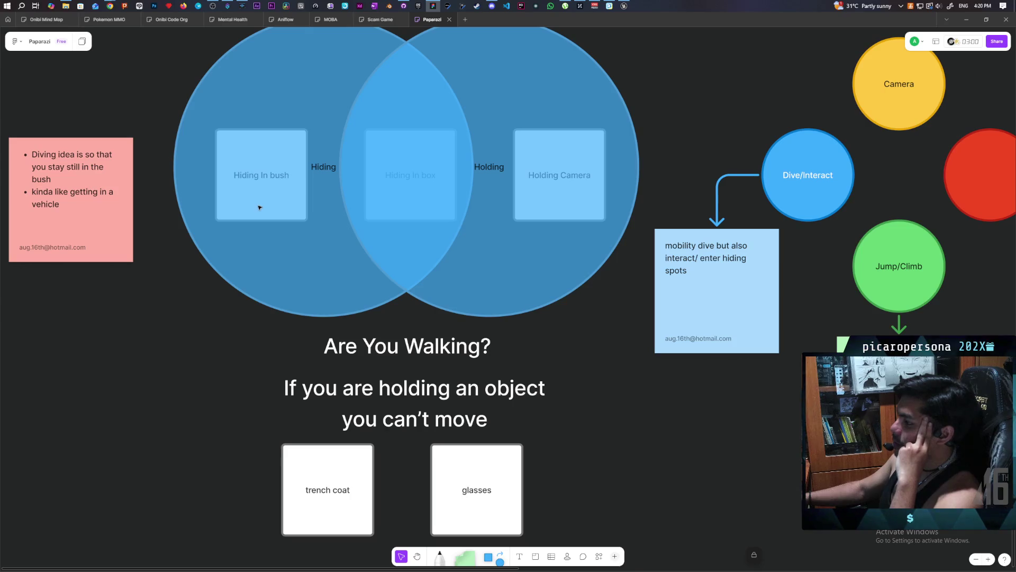
scroll(542, 390, "right", 5)
left_click_drag(562, 164, 673, 260)
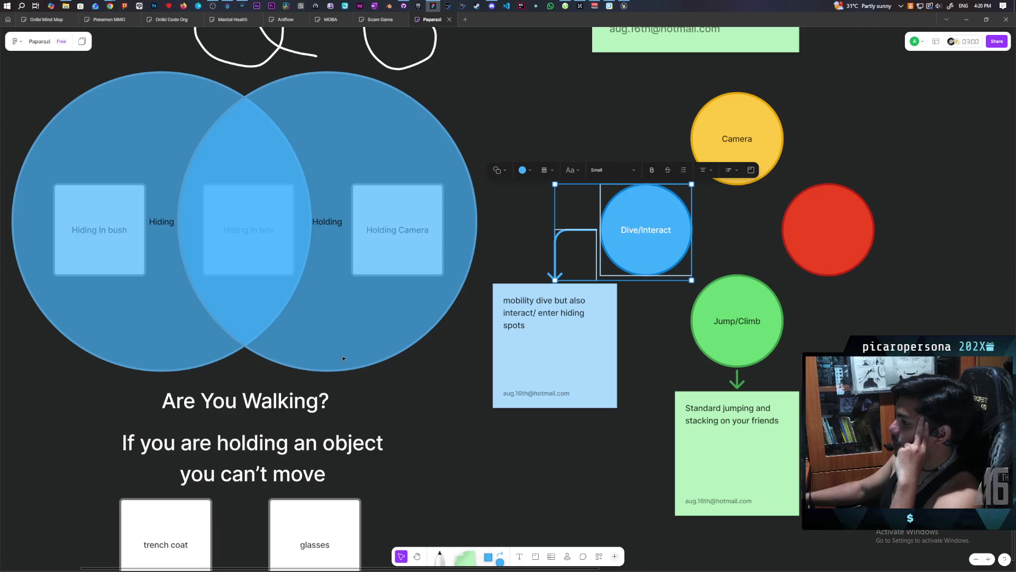
left_click(254, 243)
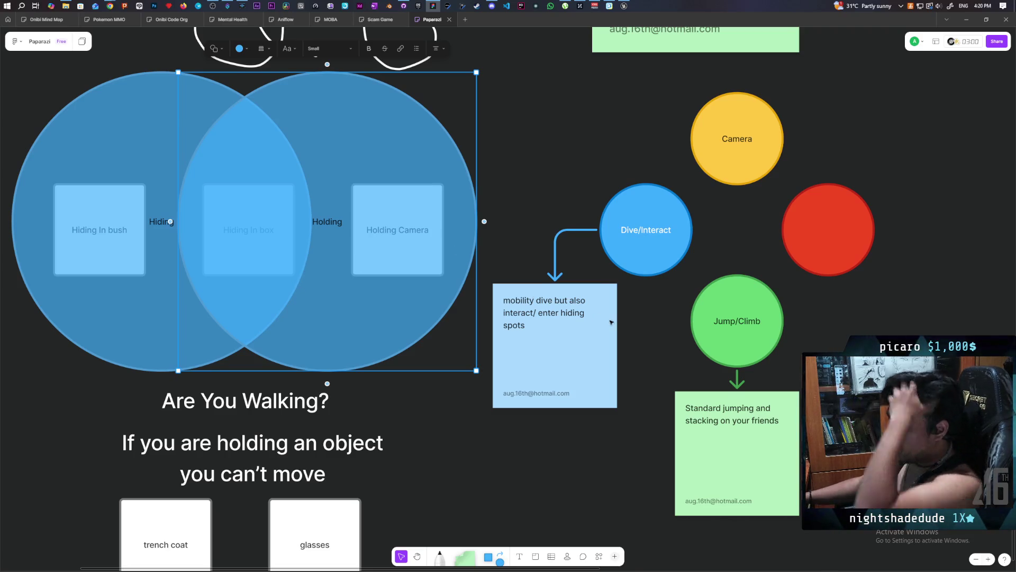
scroll(512, 244, "right", 3)
scroll(530, 240, "down", 2)
scroll(545, 238, "down", 5)
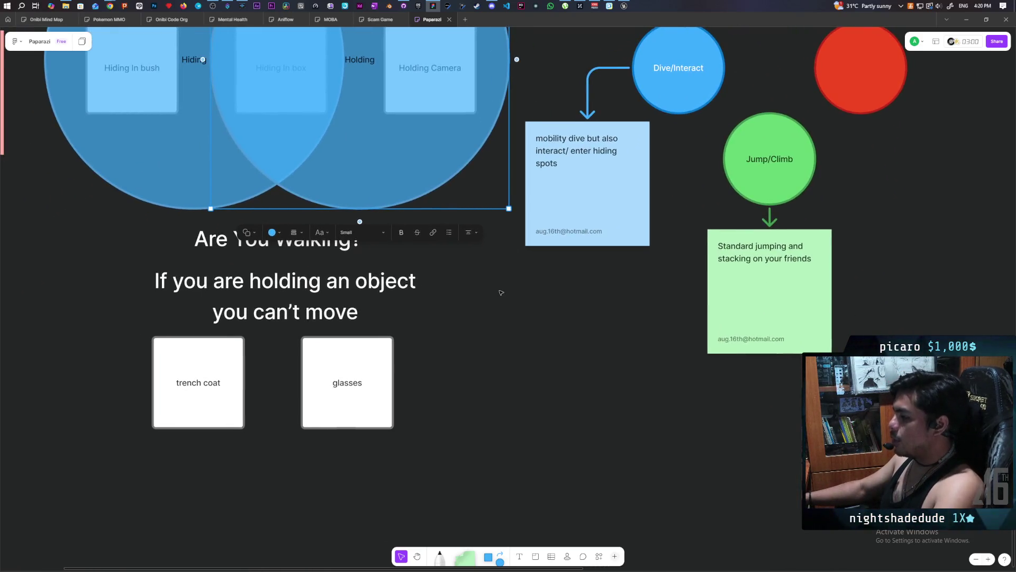
scroll(456, 404, "up", 2)
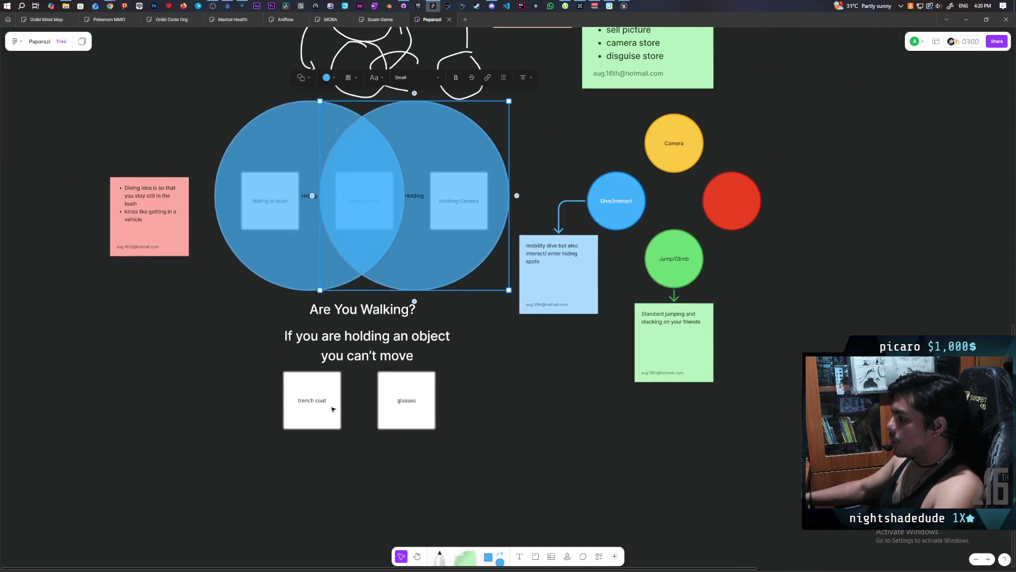
Step: Align the trench coat and glasses cards and add a 'Grab/drop item' card beside them
left_click_drag(307, 414, 218, 415)
mouse_move(411, 408)
left_mouse_down()
mouse_move(317, 408)
mouse_move(411, 414)
left_mouse_up()
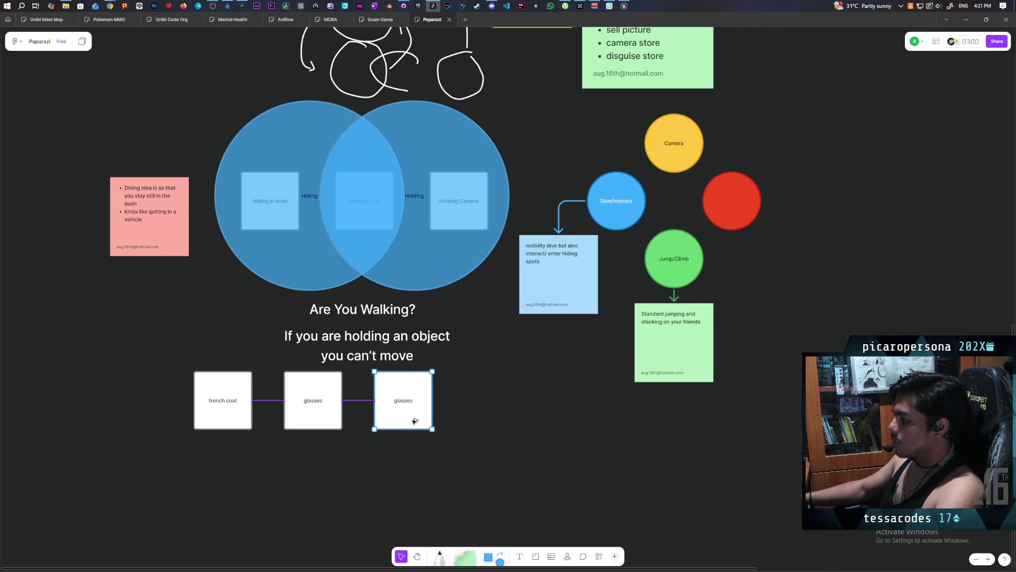
double_click(396, 410)
type("Grab")
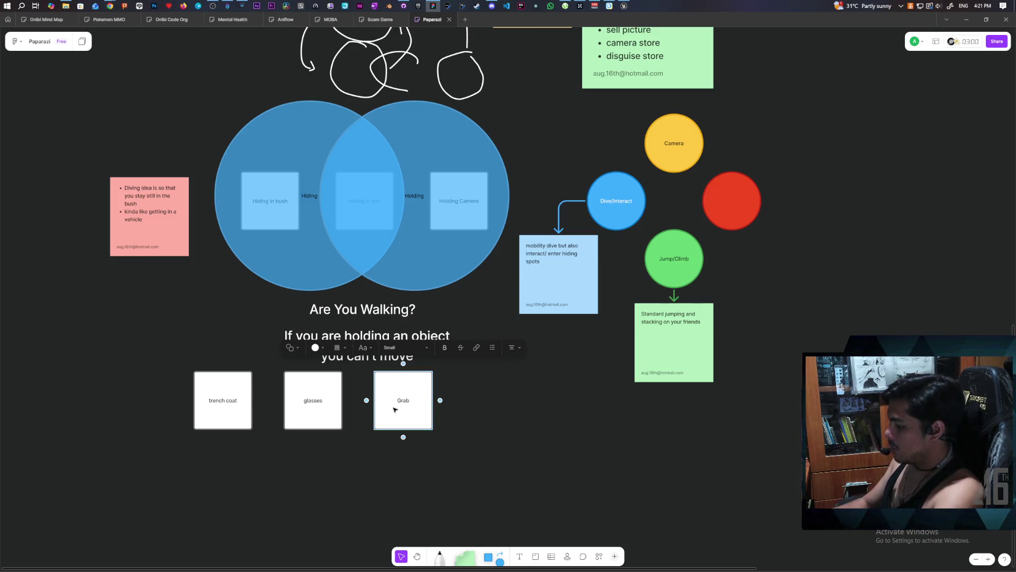
type("/drop item")
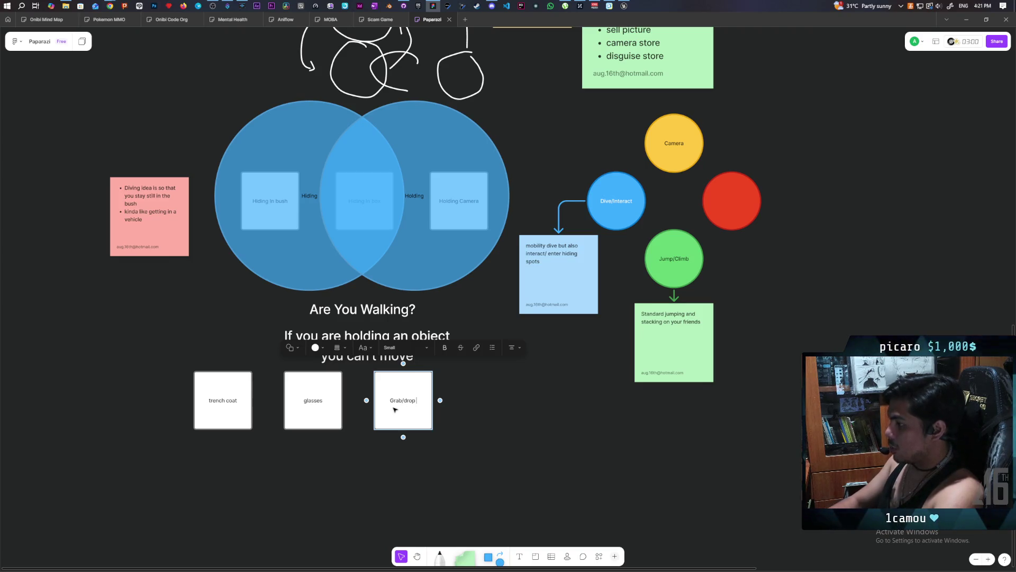
left_click(383, 489)
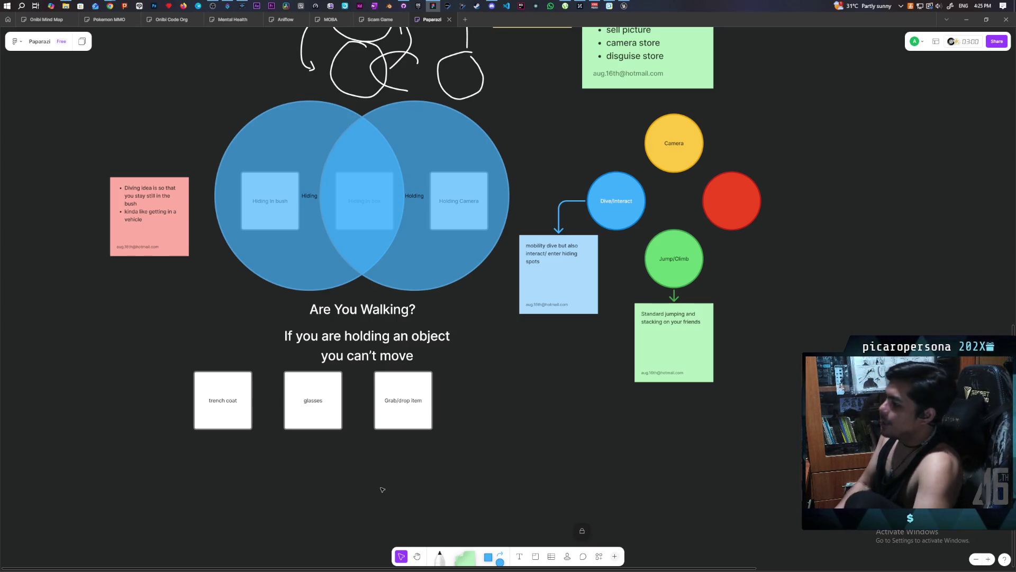
Step: Place a green sticky below the pink note about grabbing objects from high areas requiring players to climb each other
left_click_drag(427, 437, 698, 390)
left_click(465, 556)
left_click(389, 270)
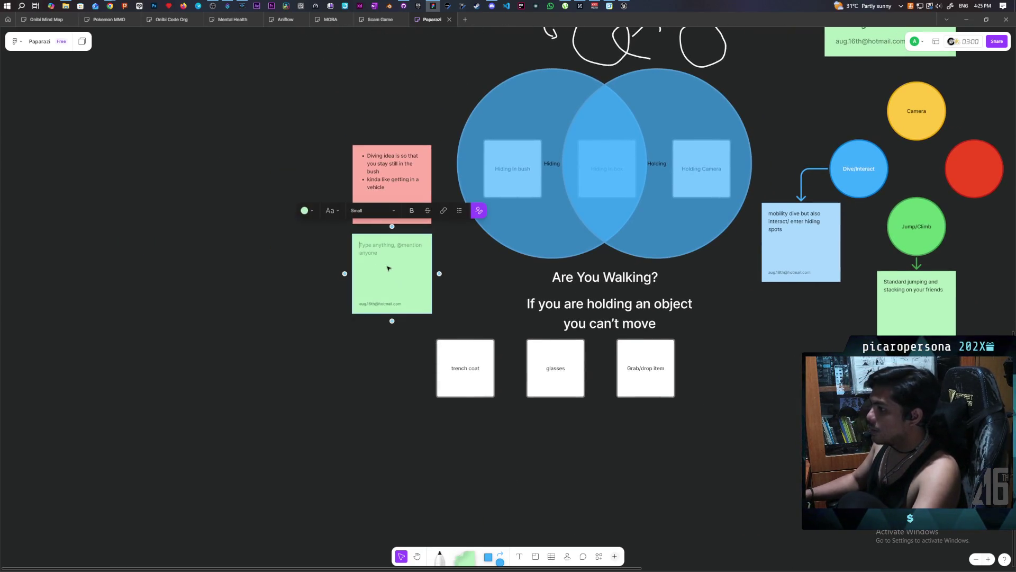
type("Grabbi")
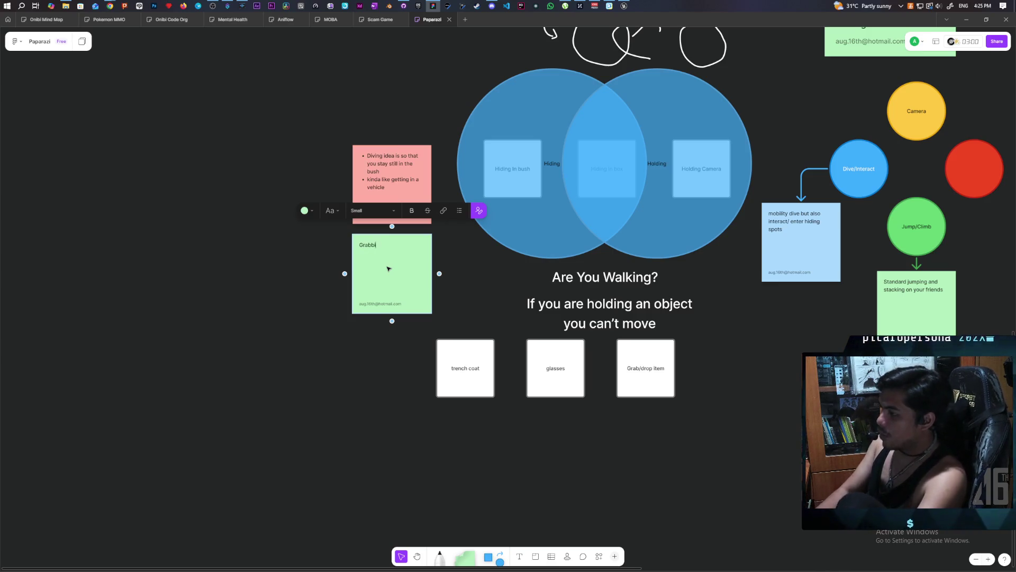
type("ng object")
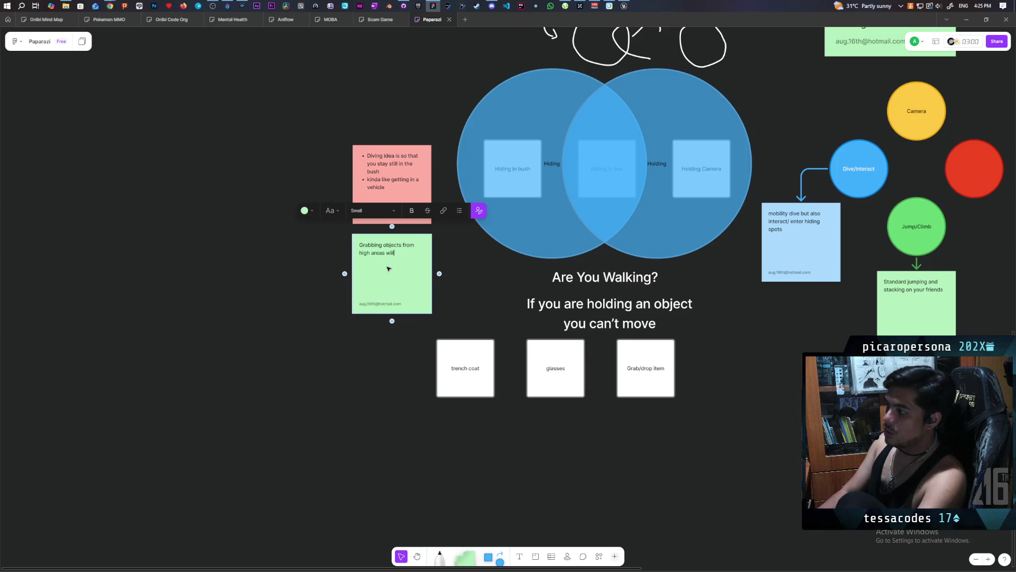
type("objects from high areas will re")
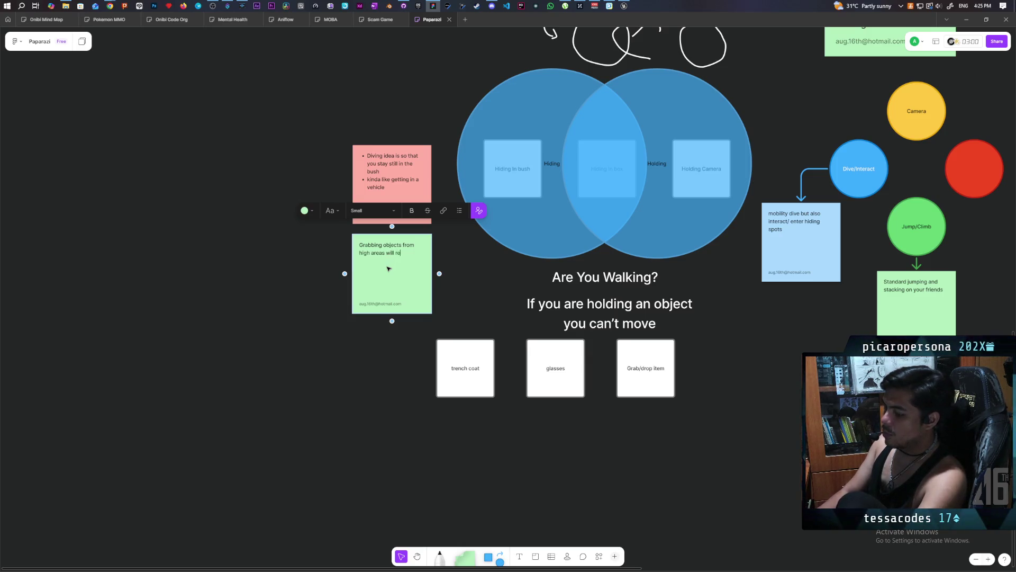
type("quire players")
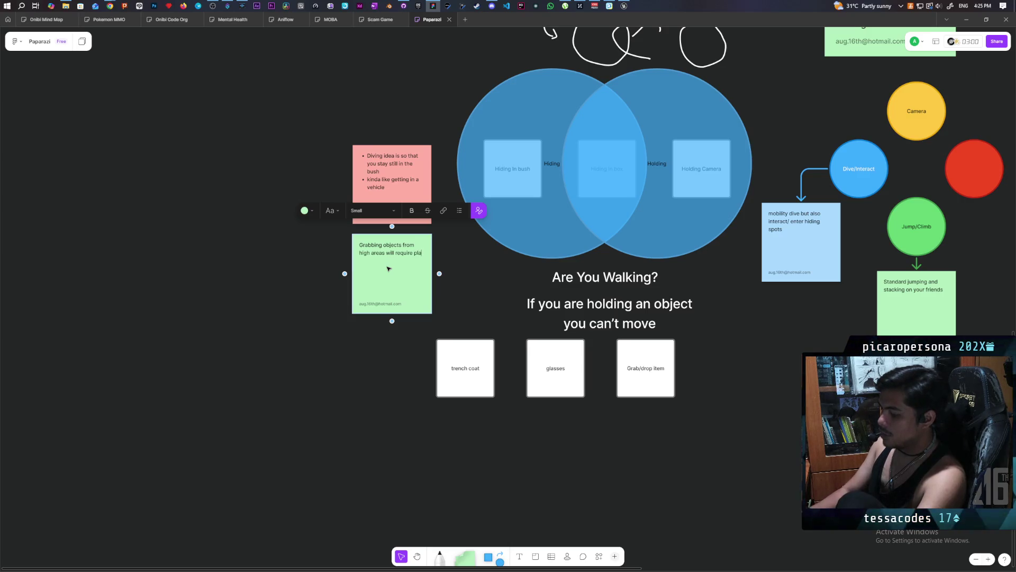
type(" to ")
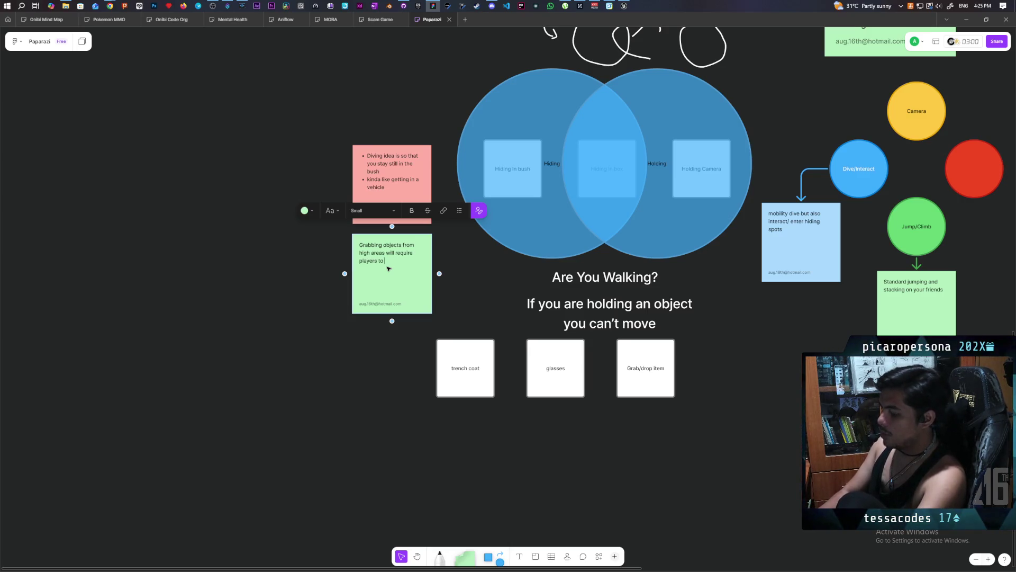
type("climb up")
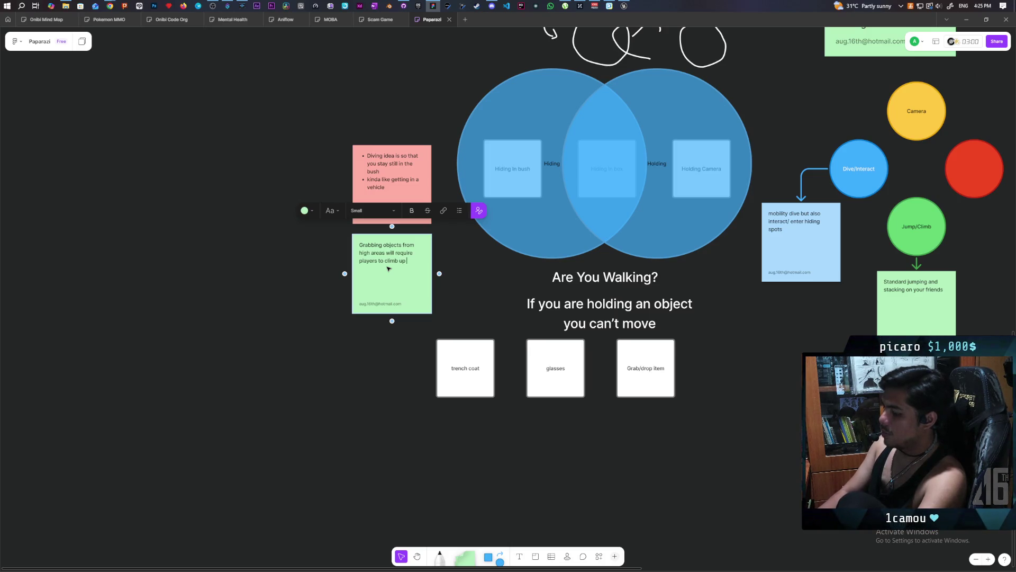
type(" each other")
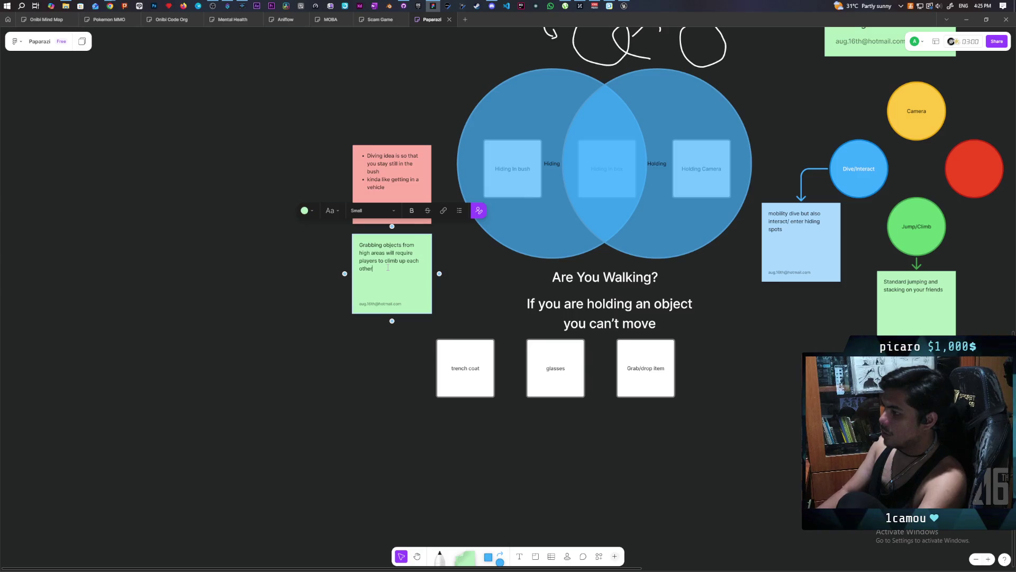
type(".")
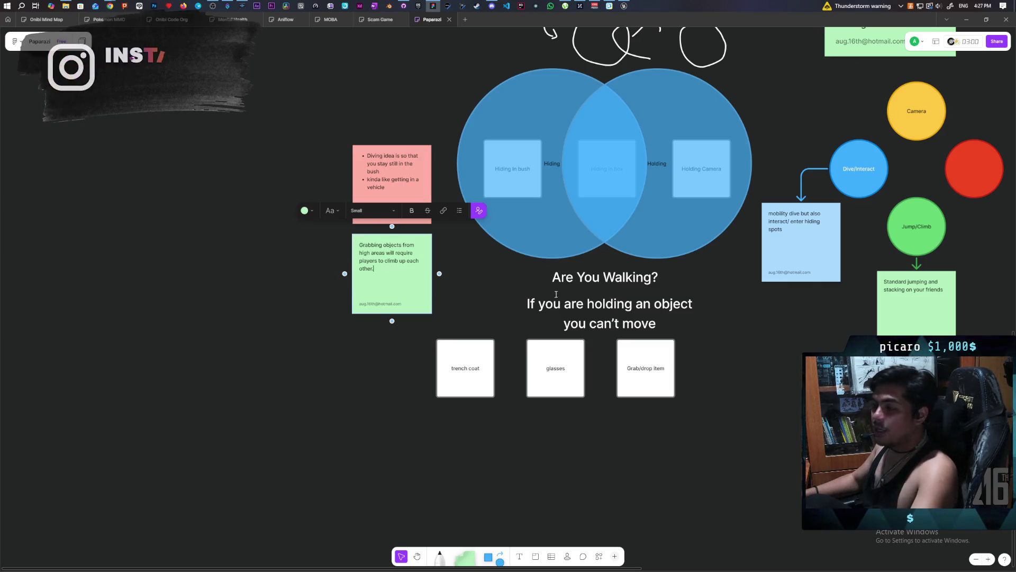
Step: Switch to the Unreal Demo level, shift the editor right, and start a three-client Play session
left_click(625, 6)
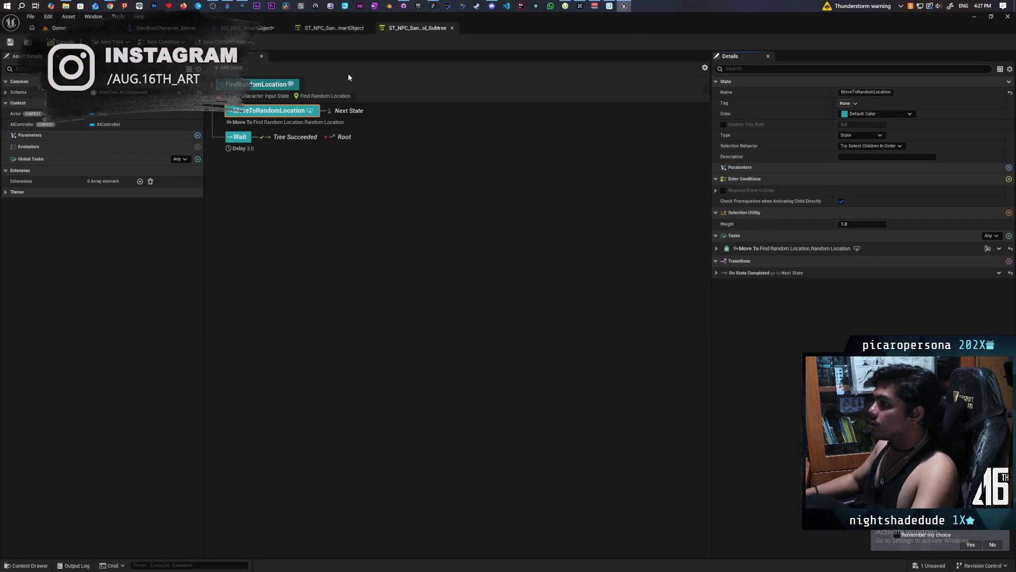
left_click(57, 27)
mouse_move(599, 23)
left_mouse_down()
mouse_move(796, 78)
mouse_move(742, 50)
mouse_move(817, 51)
left_mouse_up()
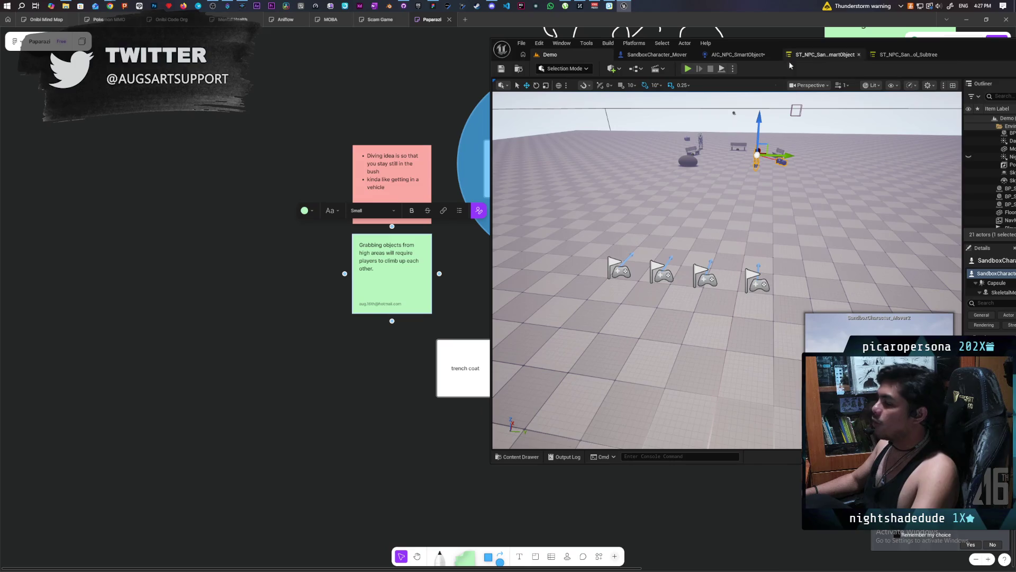
left_click(688, 70)
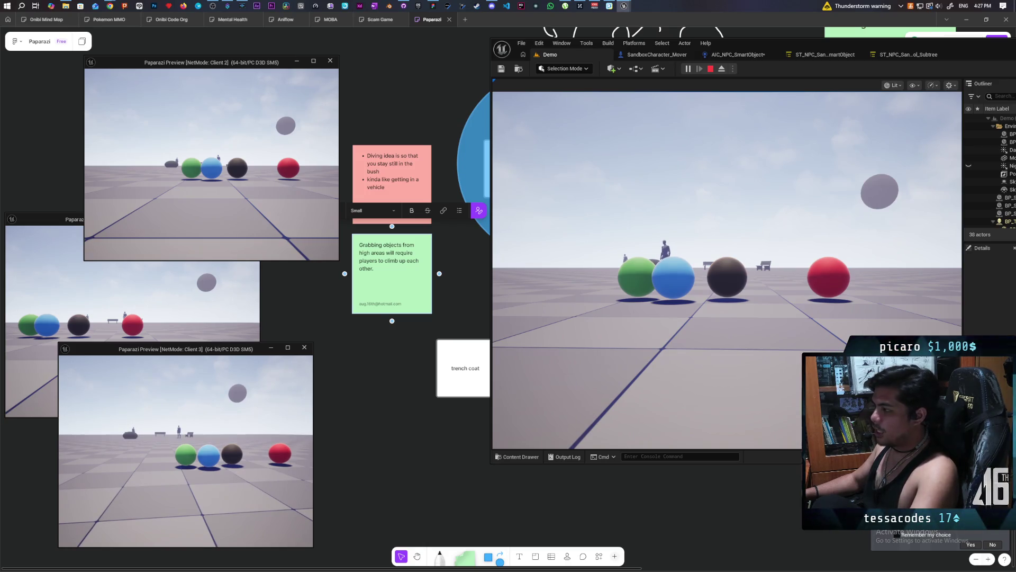
Step: Take control of the game, roll the player ball onto the blue ball, and try grabbing it
left_click(659, 324)
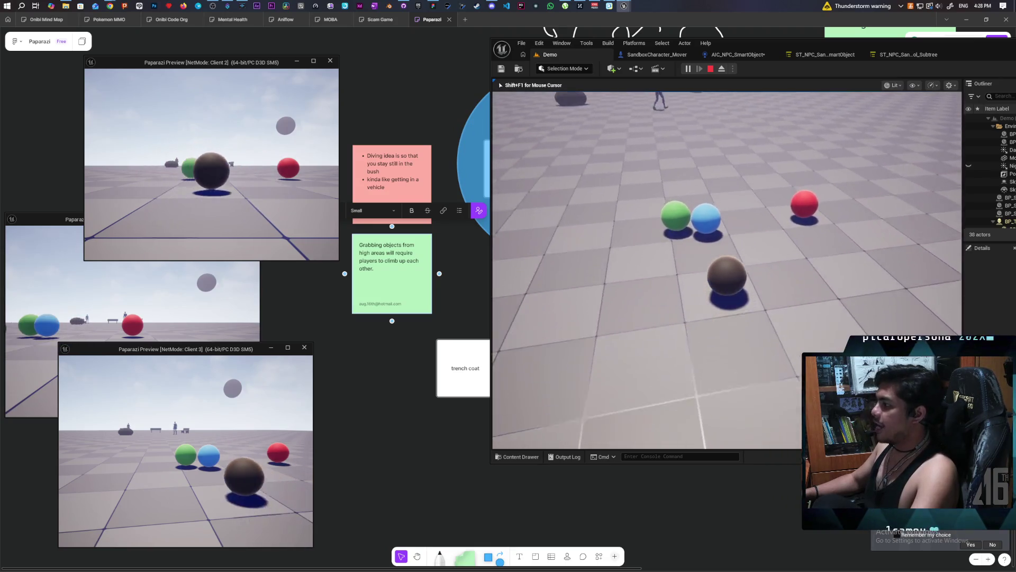
key("w")
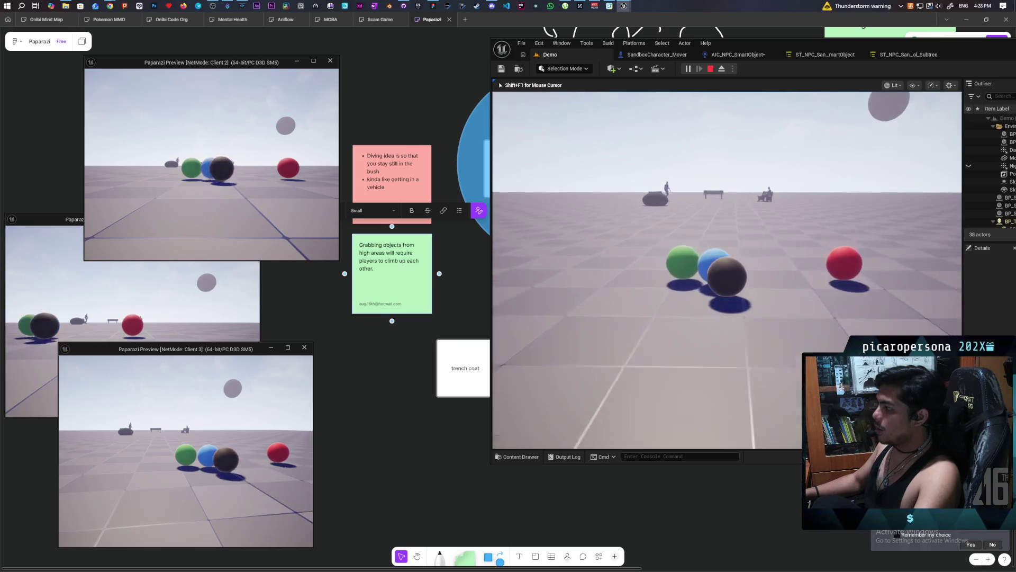
key("e")
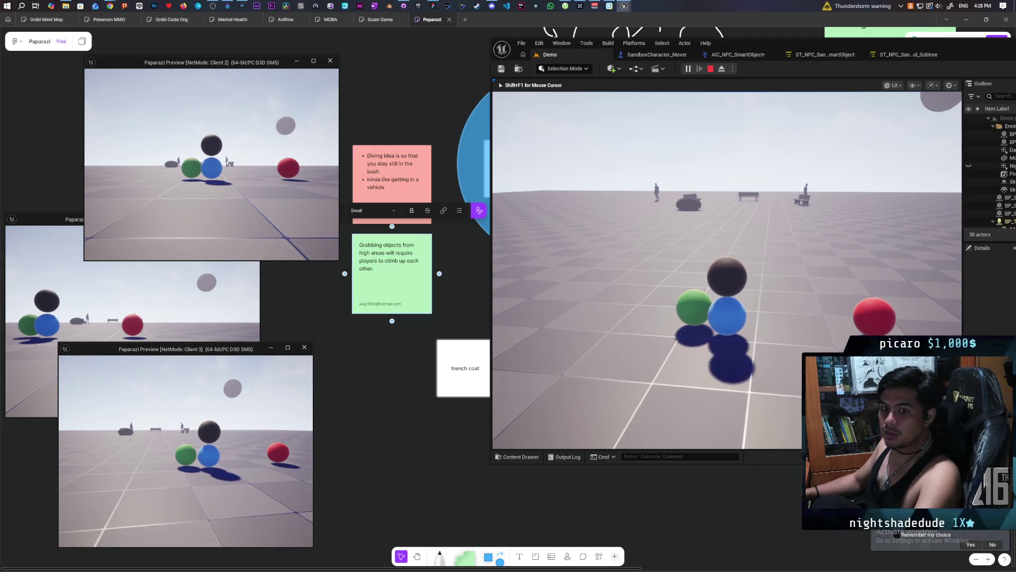
Step: Roll the player ball toward the client cameras, back to the green and blue balls, then across the floor
key("s")
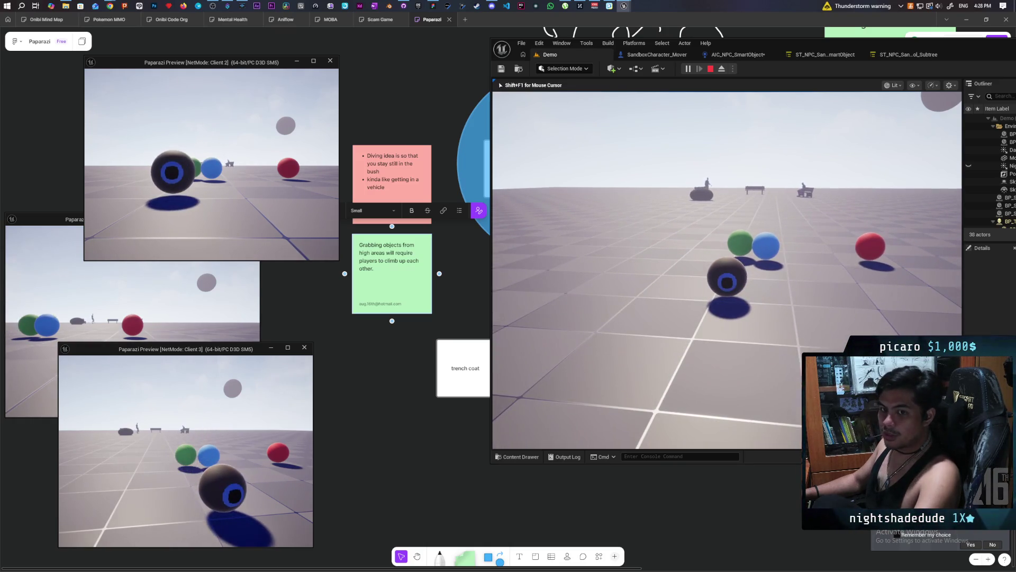
key("s")
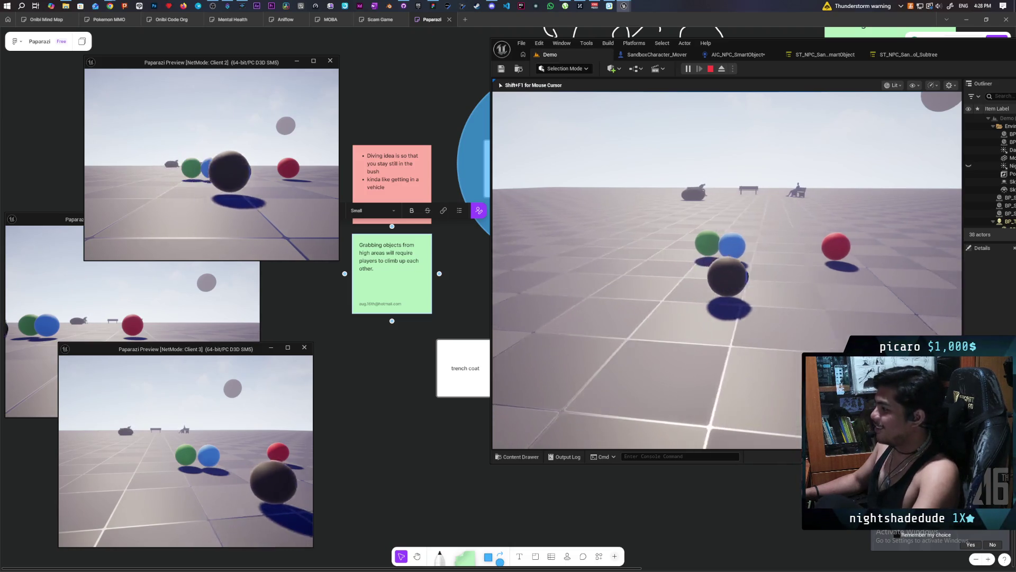
key("w")
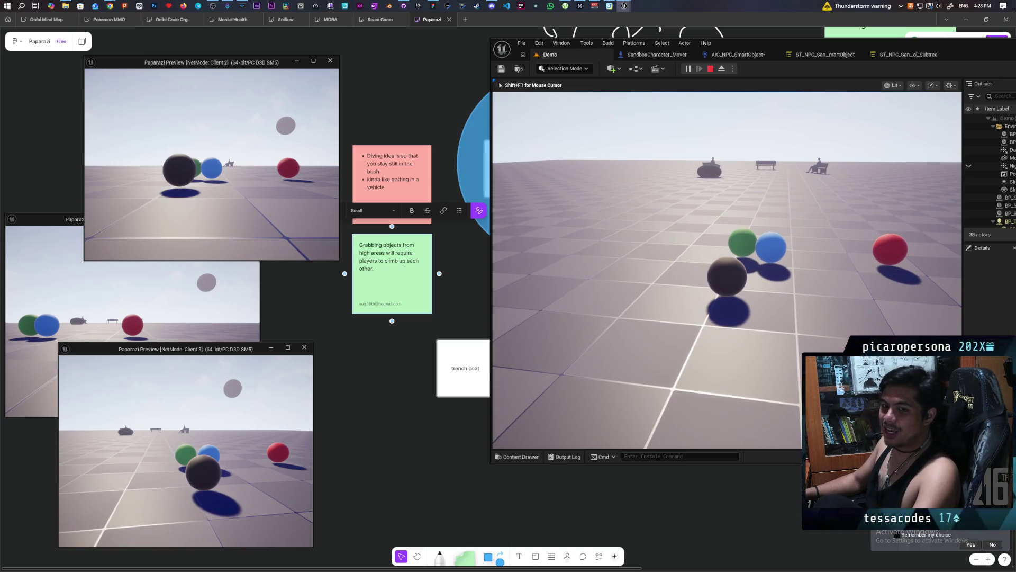
key("d")
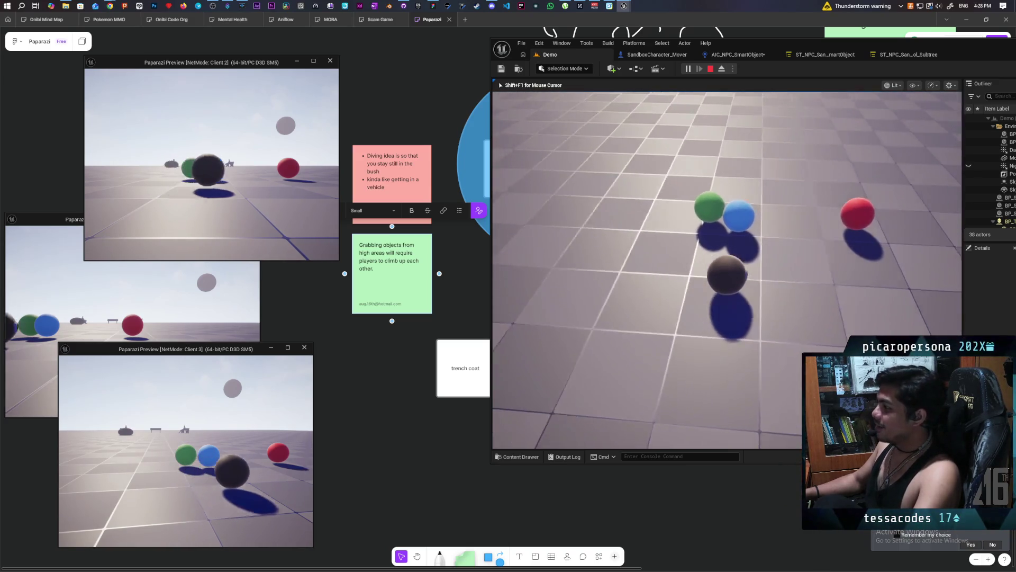
key("a")
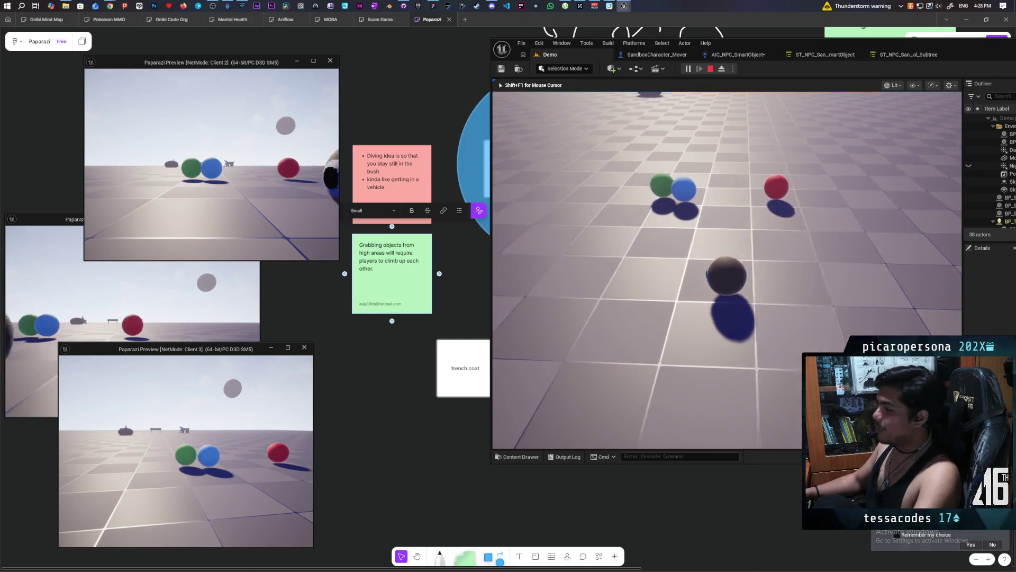
key("w")
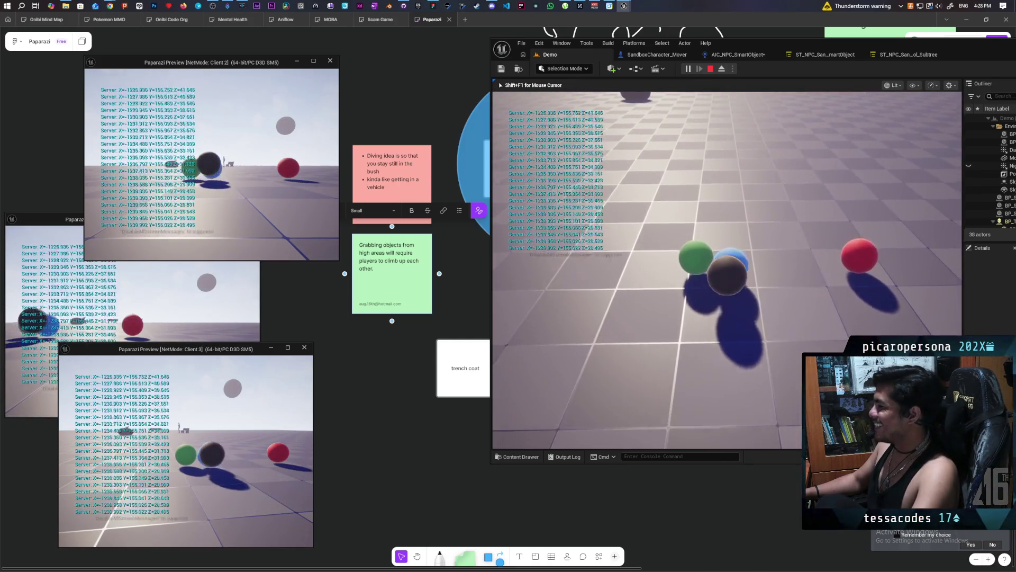
mouse_move(727, 264)
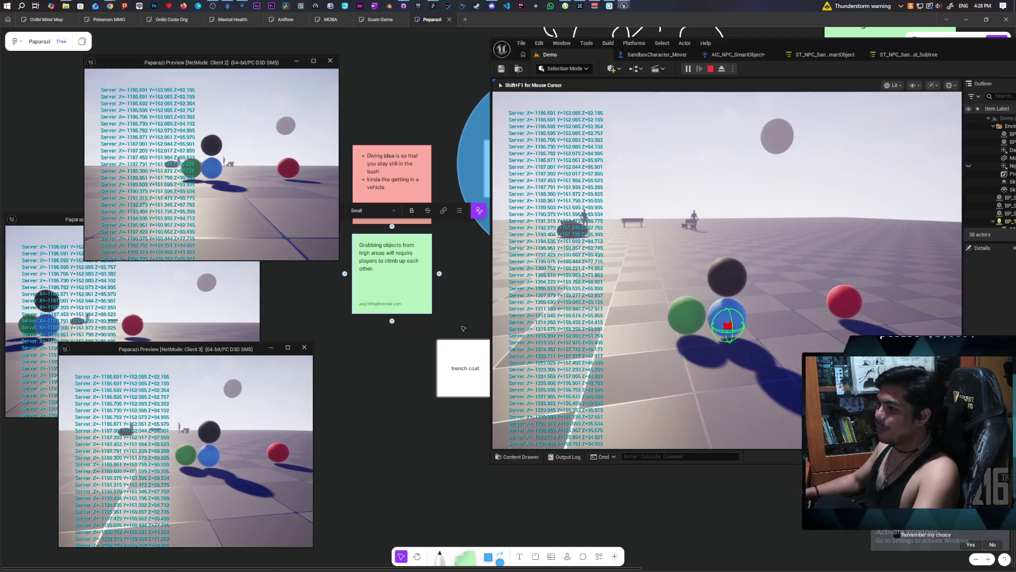
key("w")
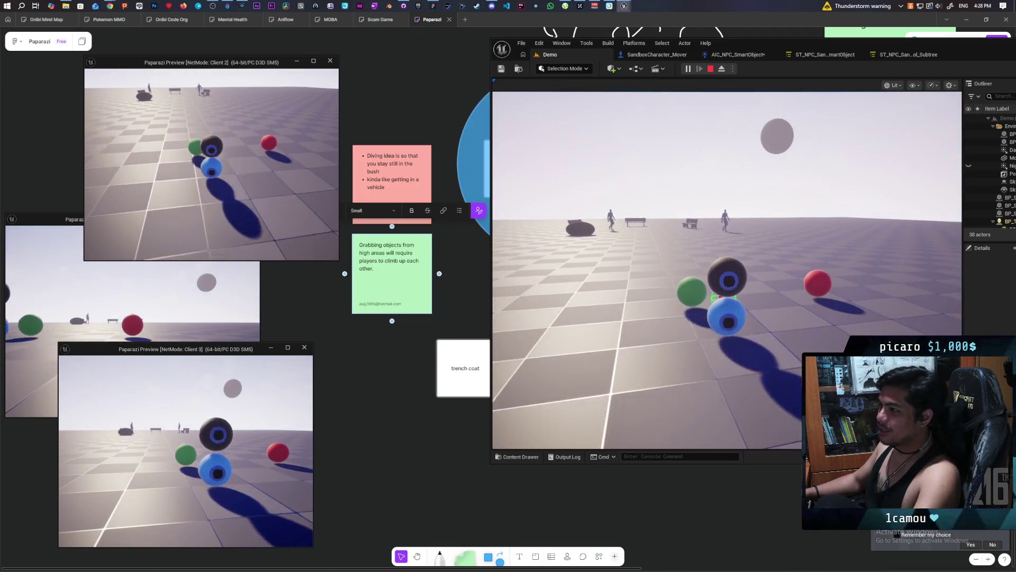
key("d")
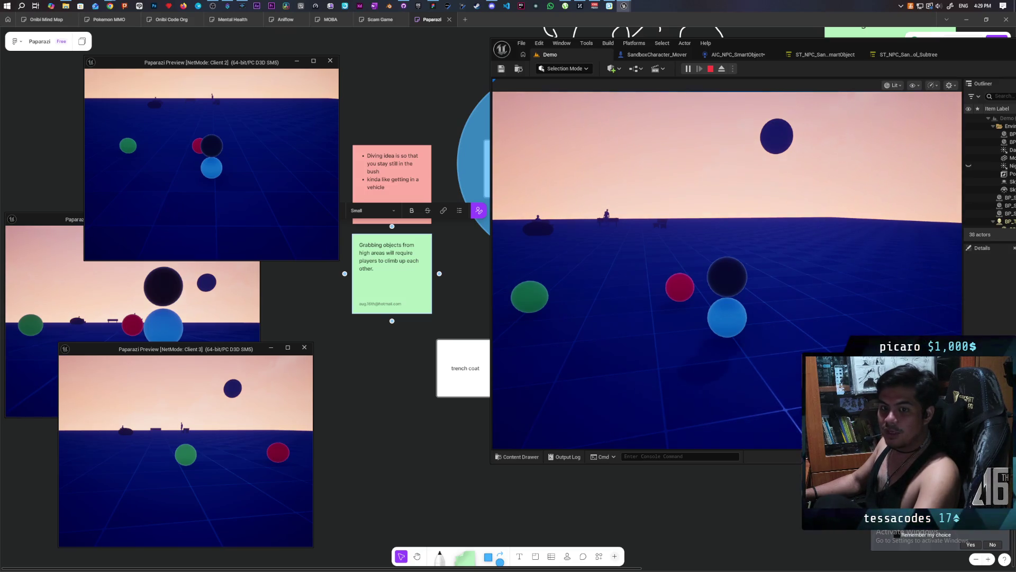
Step: Try grabbing the green ball, then run NetEmulation.PktLoss 0 in the Client 3 console
key("alt+Tab")
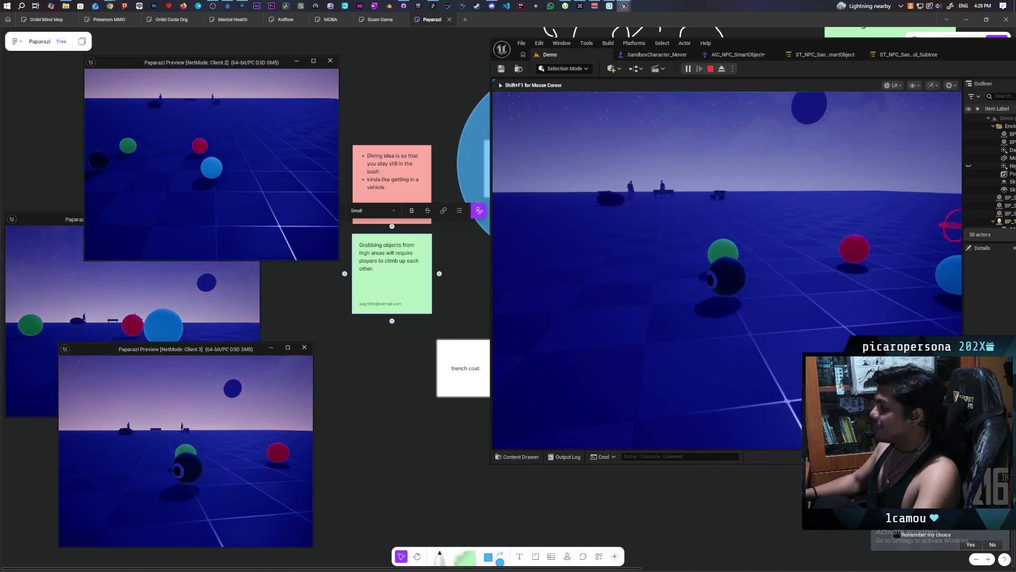
key("e")
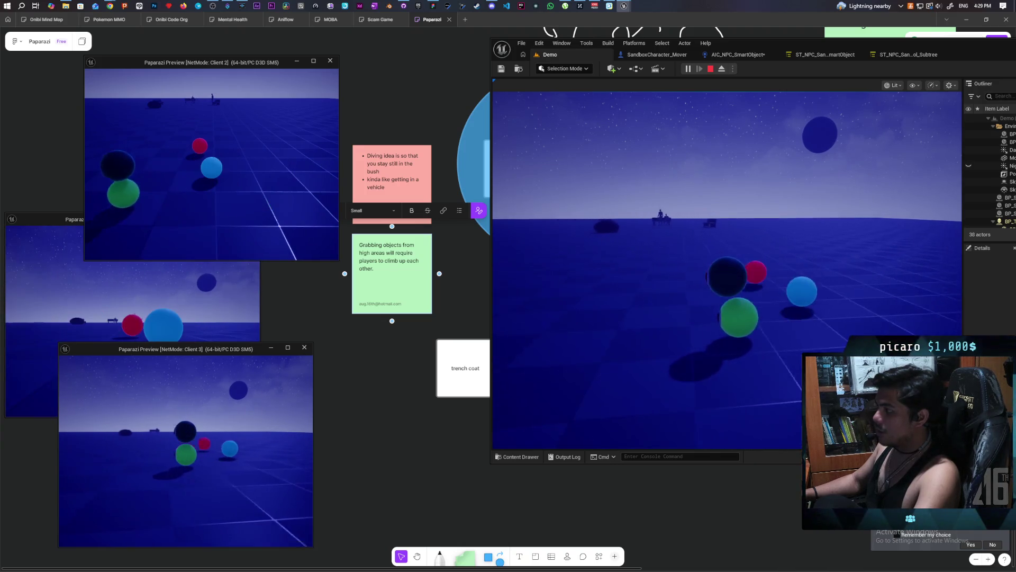
key("grave")
key("Up")
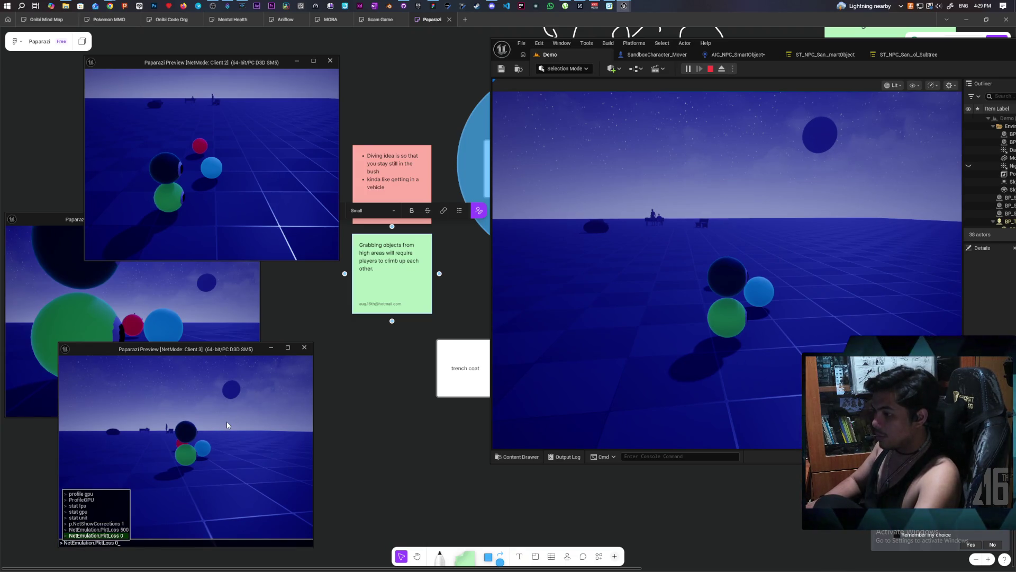
key("Return")
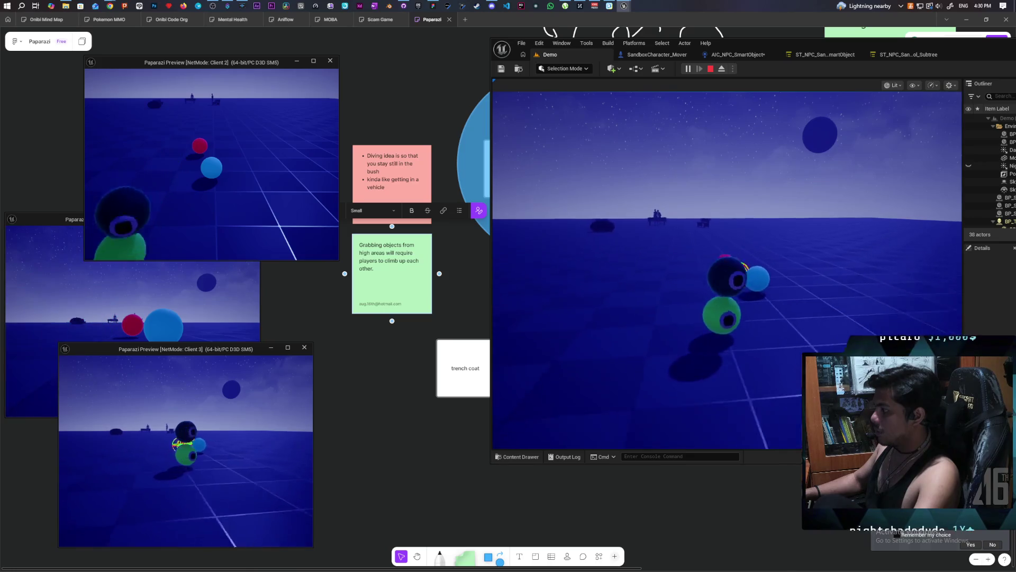
Step: Return control to the main game view and recall the earlier packet-loss console command
key("alt+Tab")
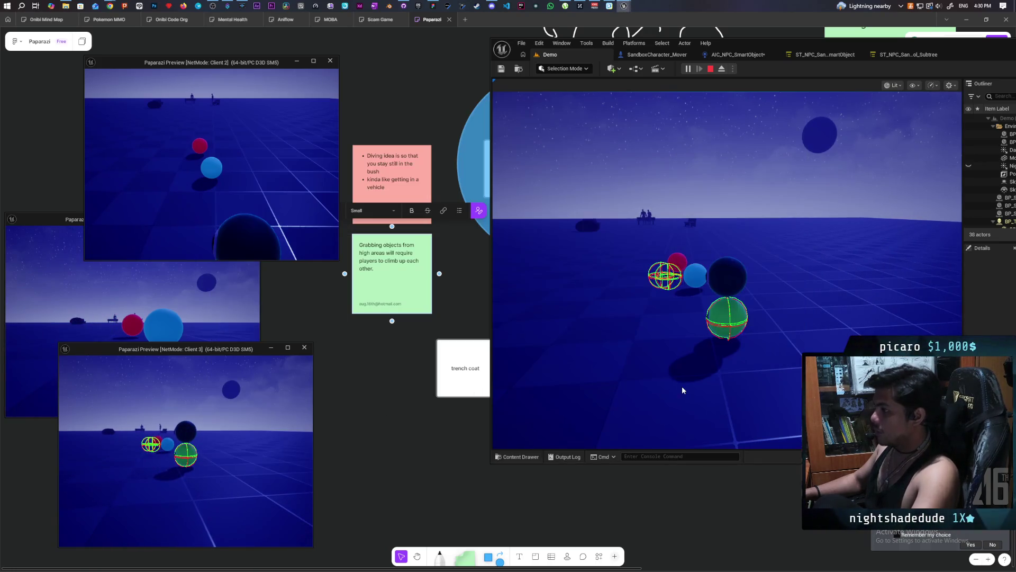
left_click(682, 386)
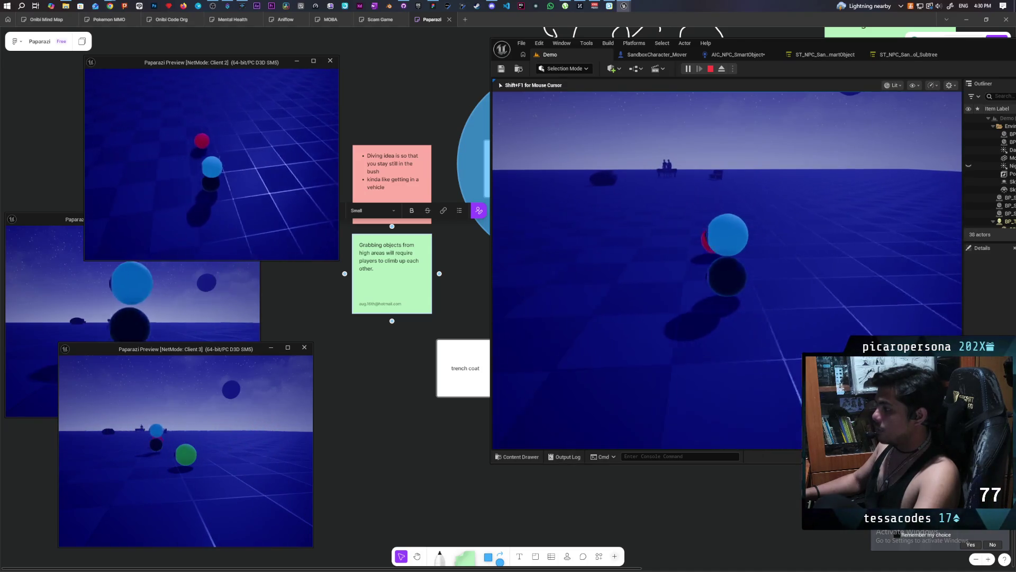
key("Up")
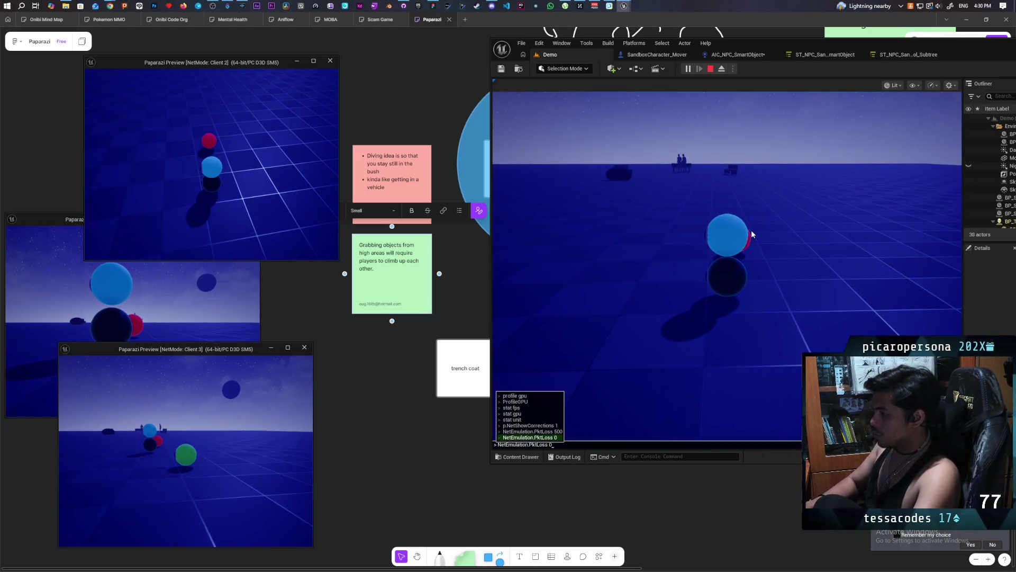
Step: Recall p.NetShowCorrections 1, test movement in the play viewport, then stop the session
key("Up")
key("Up")
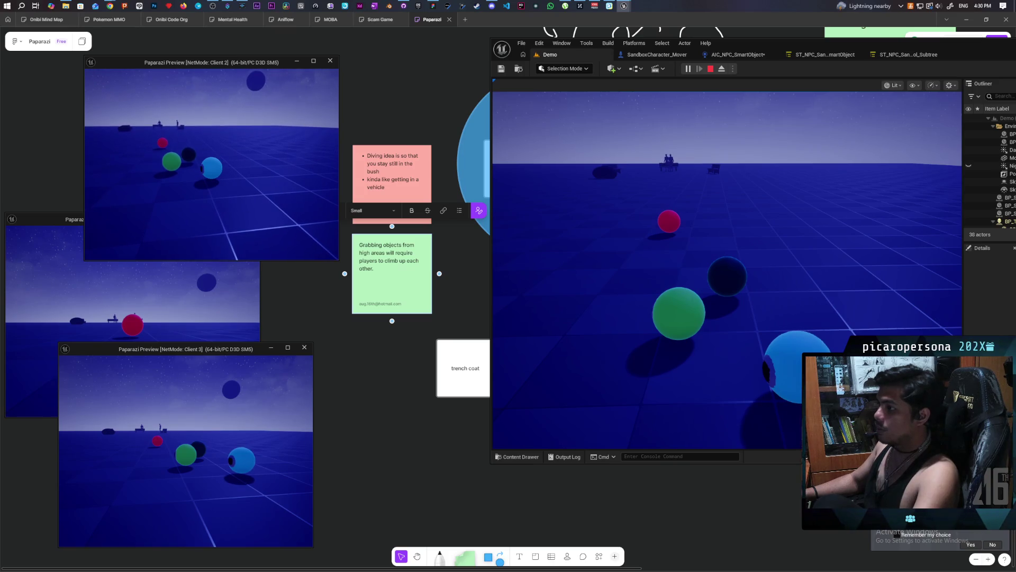
left_click(829, 167)
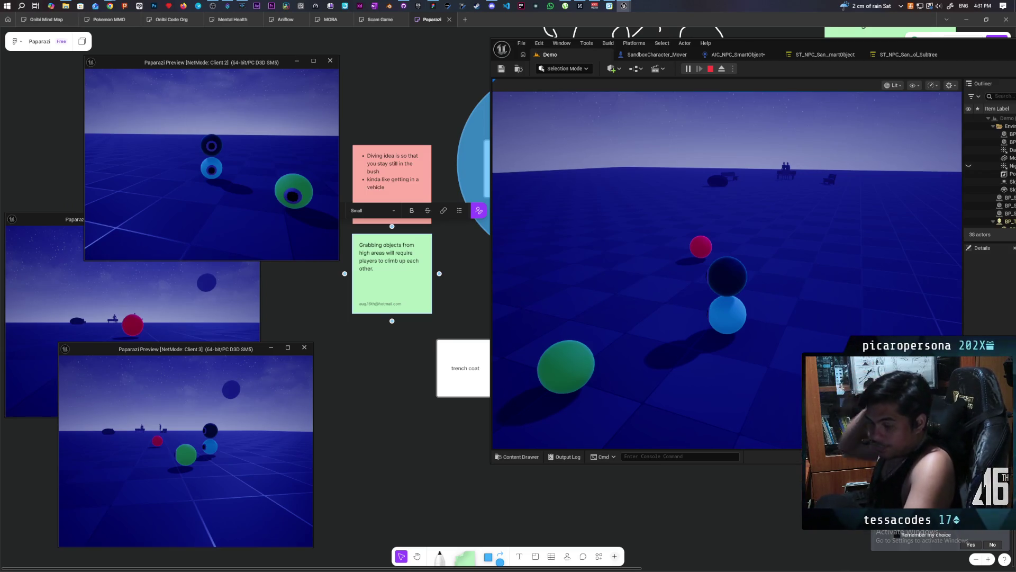
key("Escape")
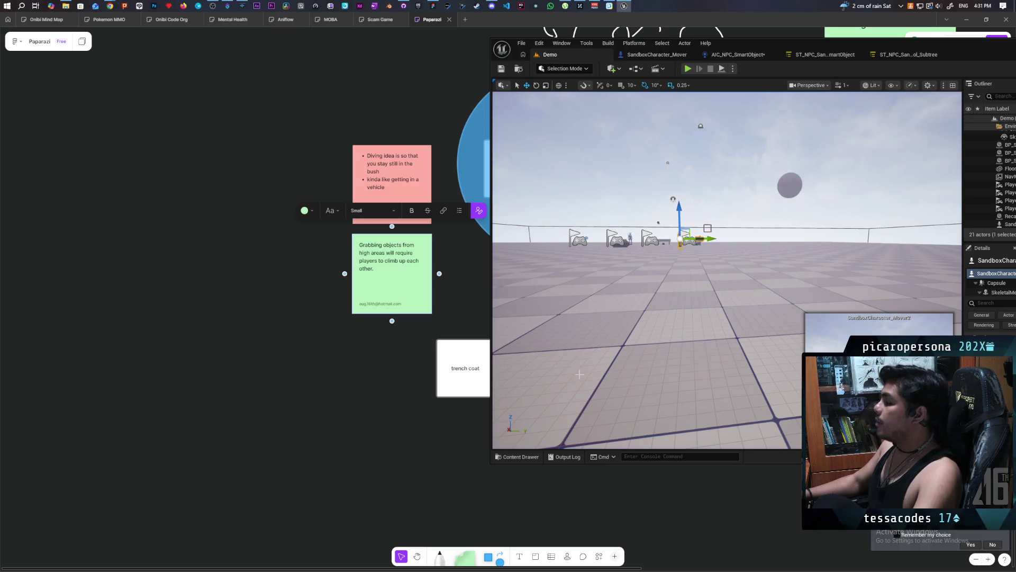
Step: Open the Content Drawer and maximize the Unreal editor window
left_click(519, 459)
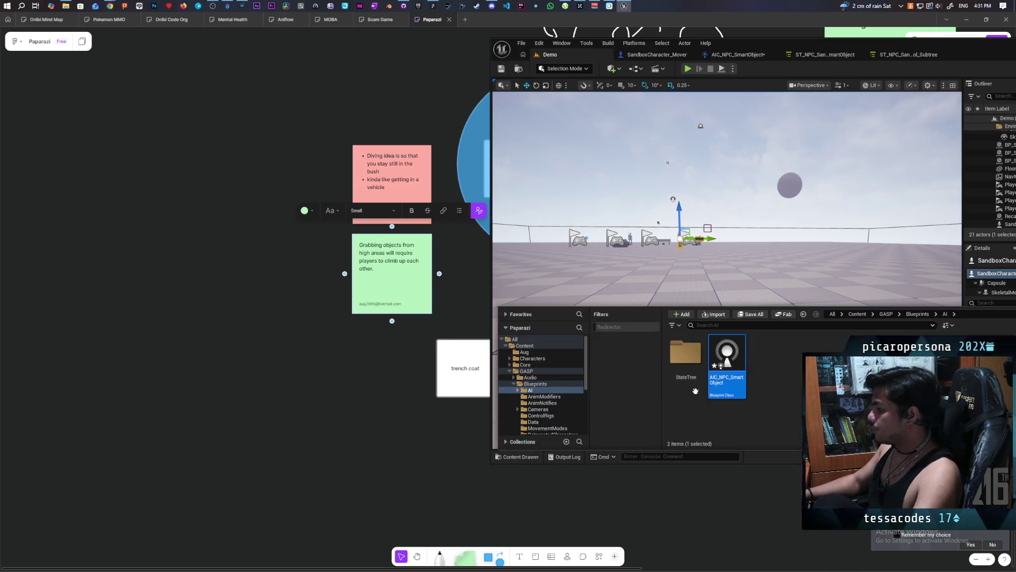
mouse_move(931, 44)
left_mouse_down()
mouse_move(836, 53)
mouse_move(822, 65)
left_mouse_up()
double_click(821, 65)
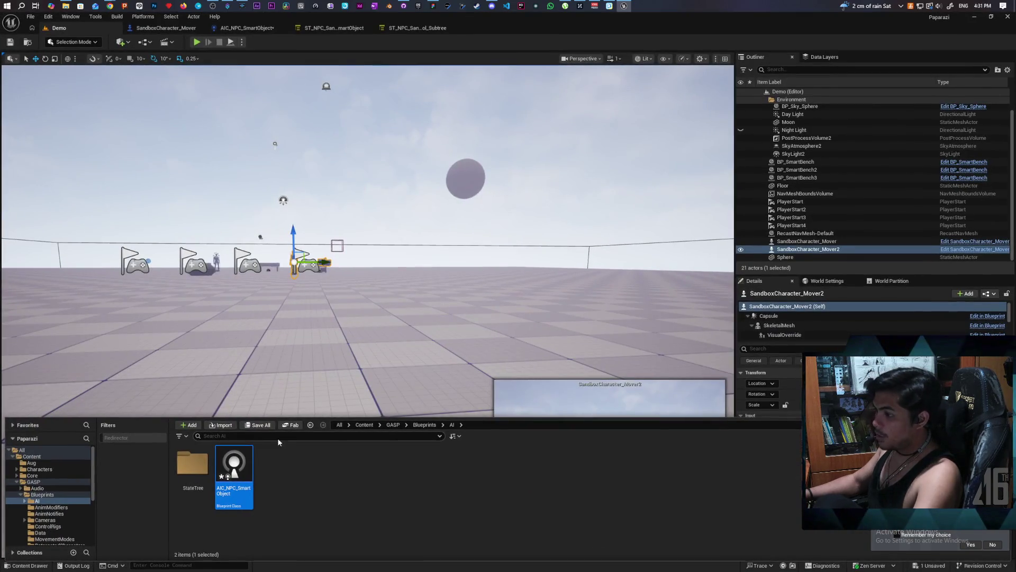
Step: Browse to Content > ThirdPerson > Blueprints and open BP_ThirdPersonCharacter
left_click(364, 424)
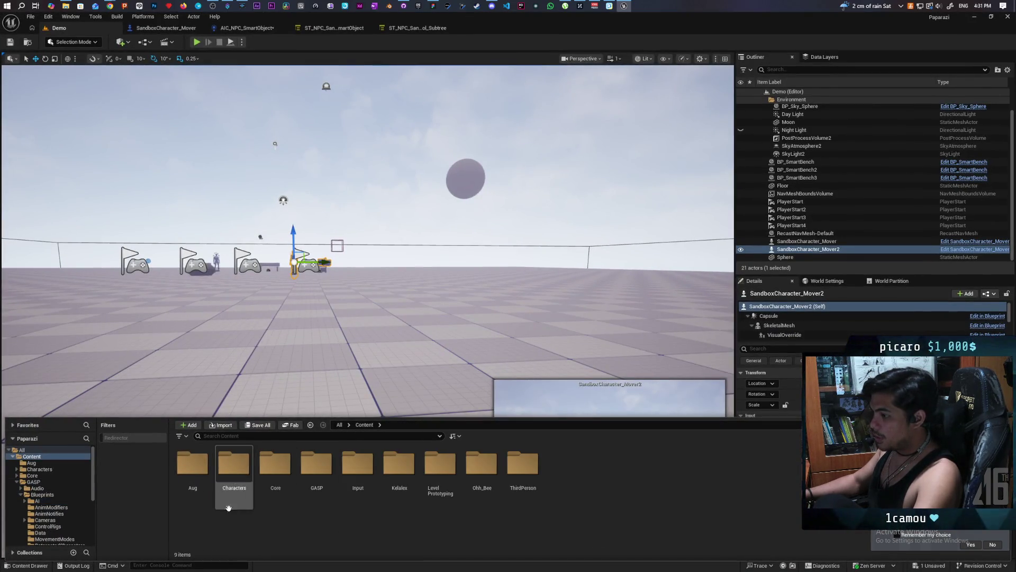
double_click(523, 465)
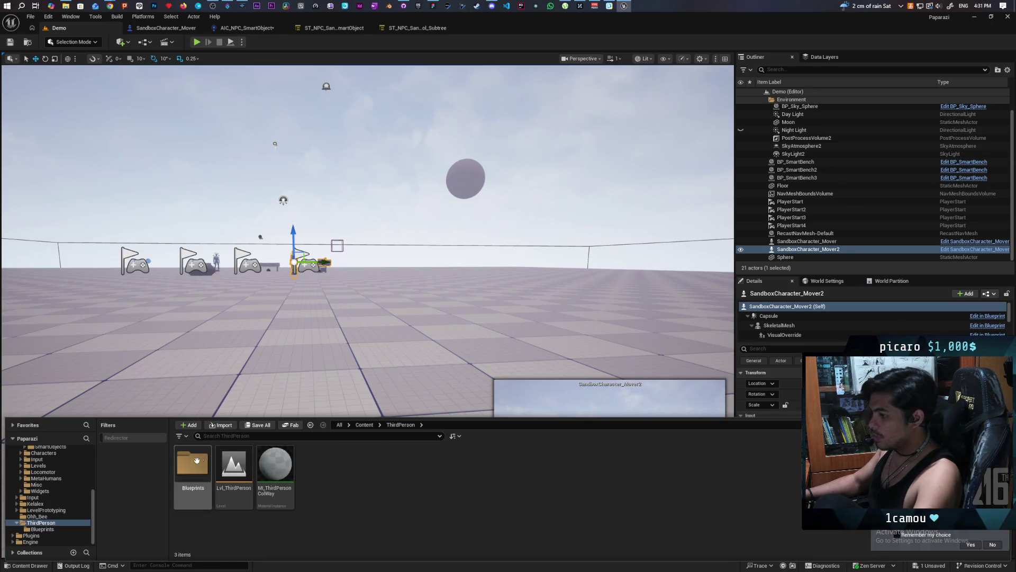
double_click(192, 463)
left_click(196, 462)
double_click(197, 465)
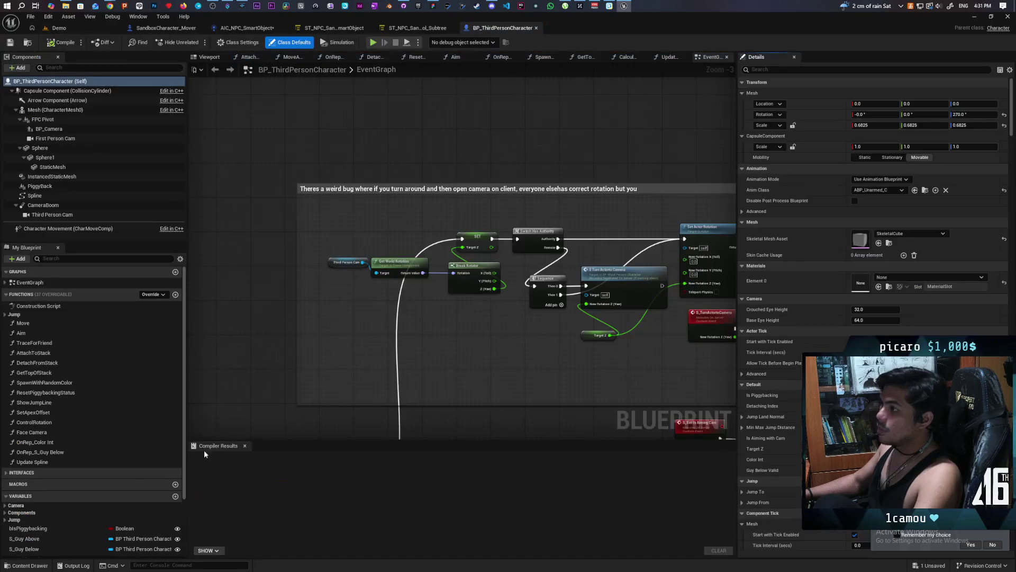
Step: Navigate the Event Graph to the Movement Input comment and open the Move function node
scroll(356, 157, "down", 5)
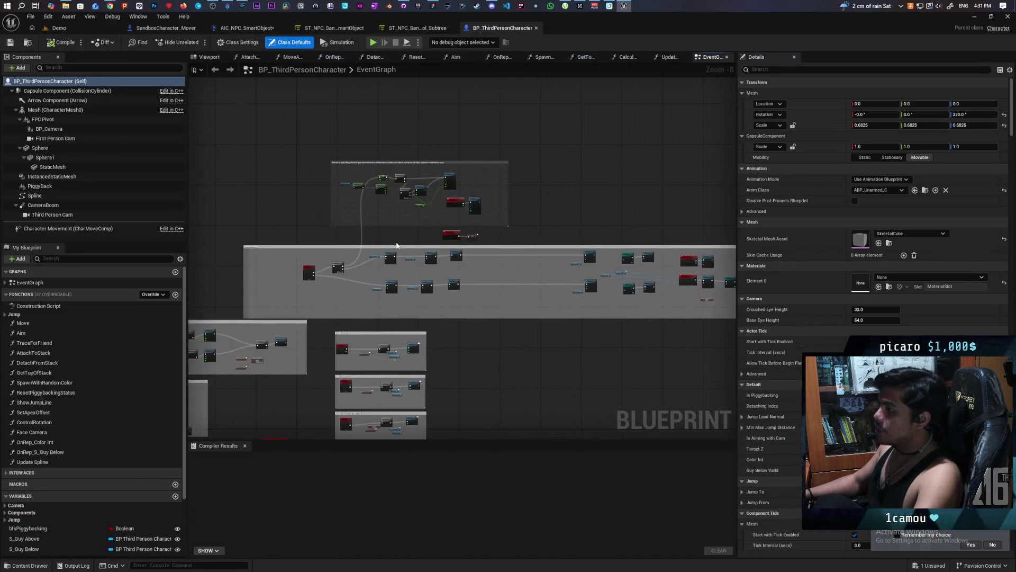
scroll(385, 240, "up", 4)
scroll(385, 240, "down", 3)
mouse_move(323, 233)
left_mouse_down()
mouse_move(510, 243)
mouse_move(496, 249)
left_mouse_up()
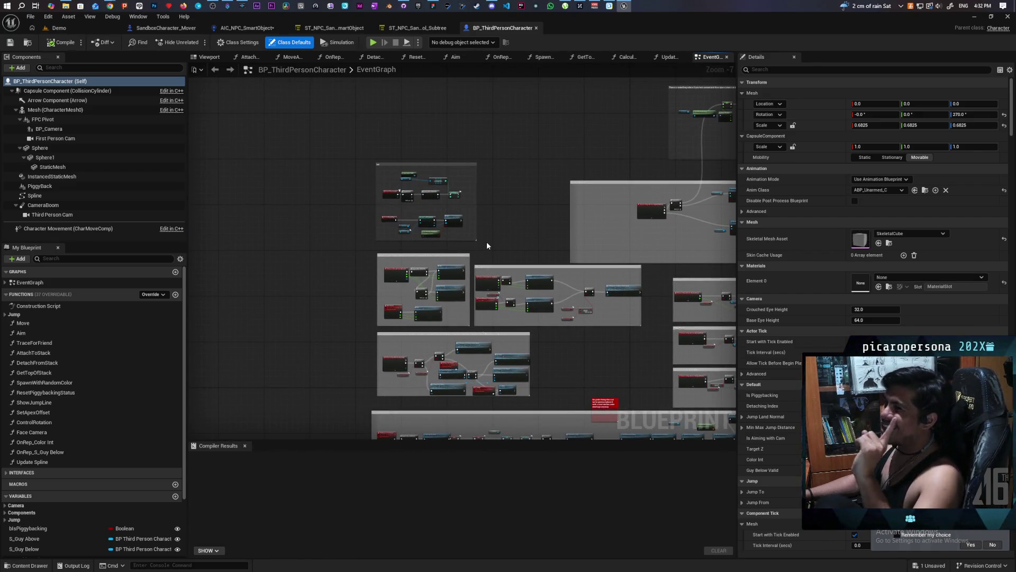
scroll(502, 245, "up", 3)
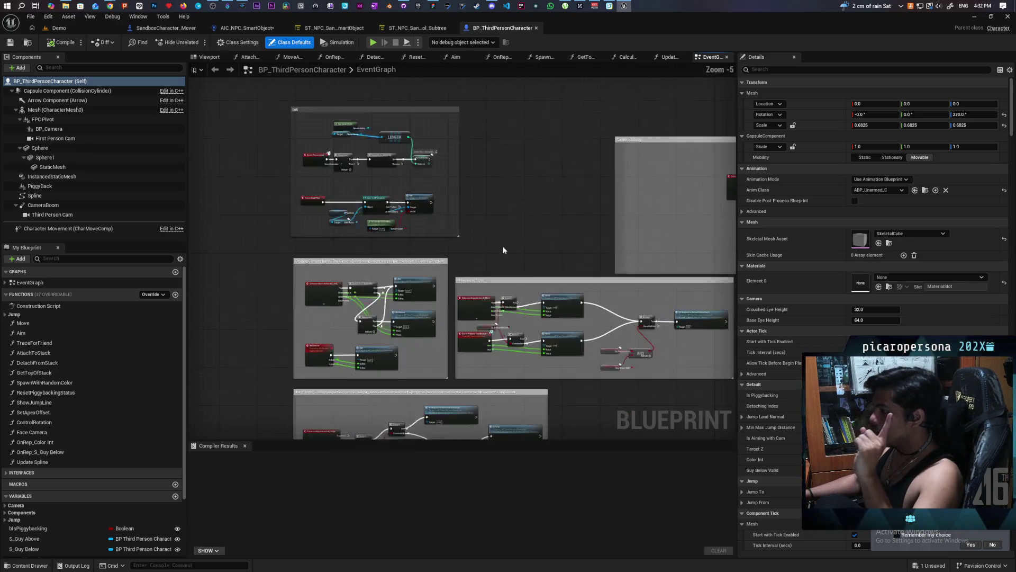
left_click_drag(496, 245, 563, 112)
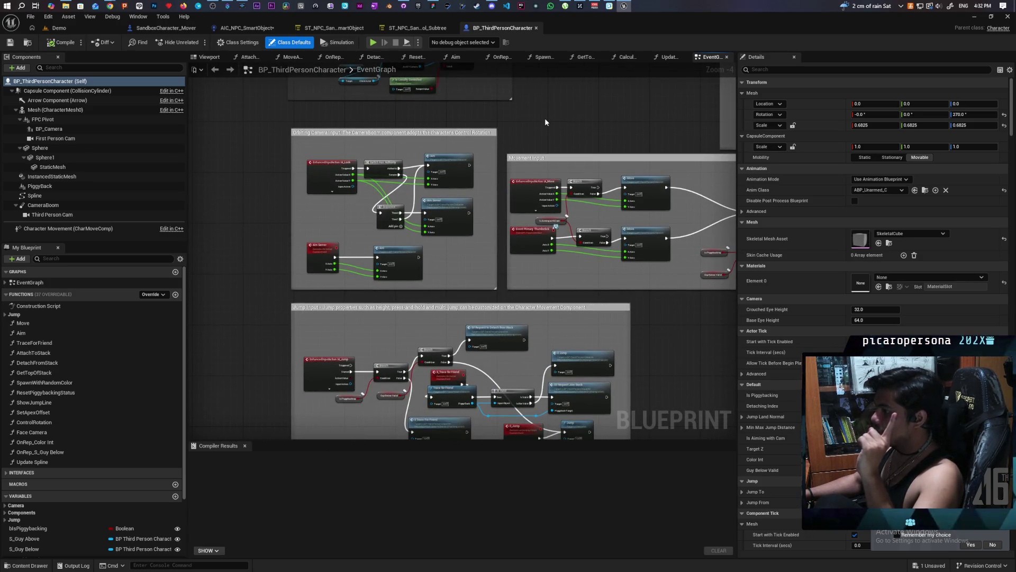
scroll(545, 123, "up", 3)
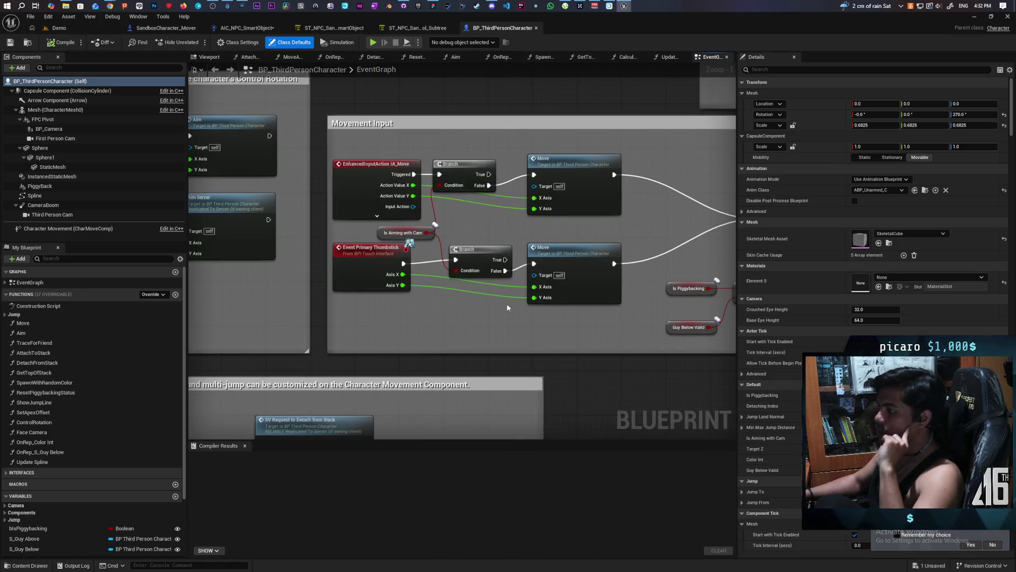
mouse_move(549, 310)
left_mouse_down()
mouse_move(333, 288)
mouse_move(514, 298)
mouse_move(424, 299)
mouse_move(434, 299)
left_mouse_up()
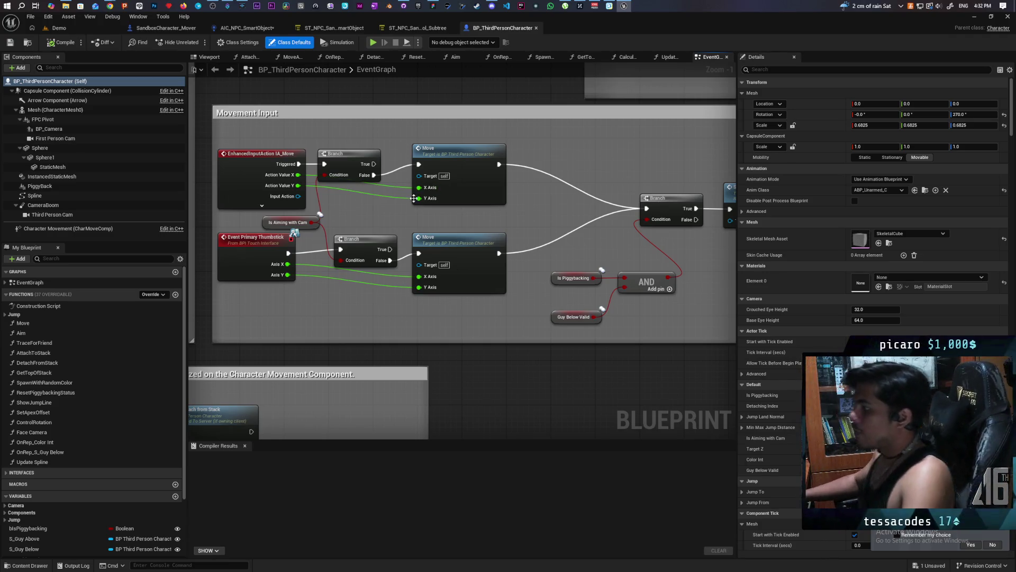
double_click(466, 256)
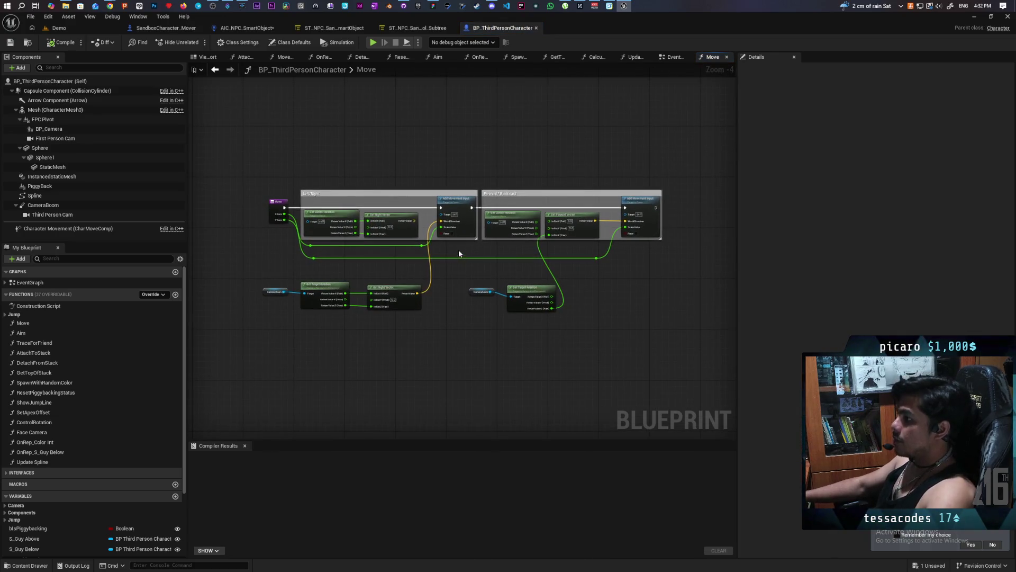
Step: Inspect the Move graph and select its Add Movement Input node
scroll(424, 274, "up", 3)
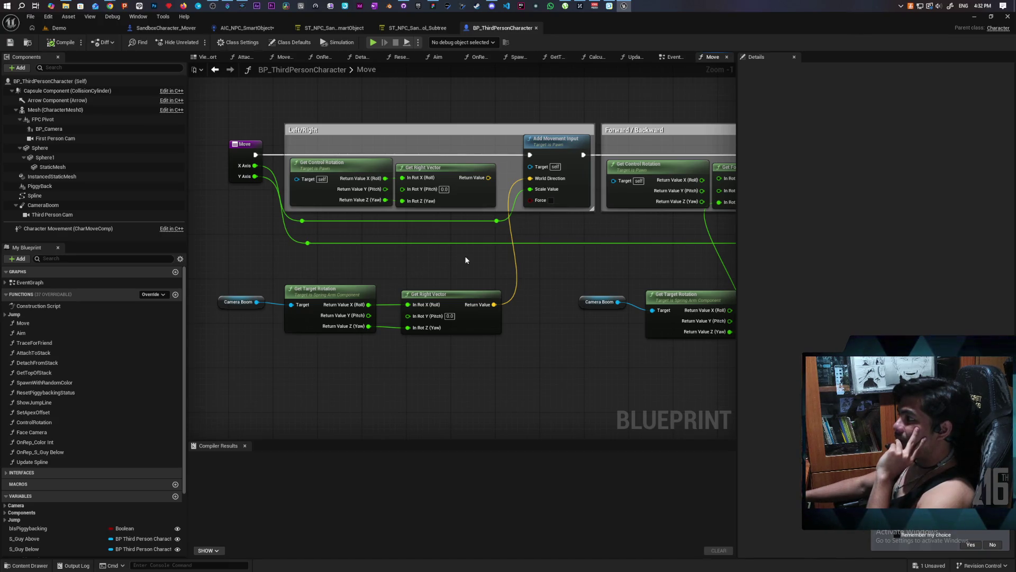
scroll(443, 278, "down", 3)
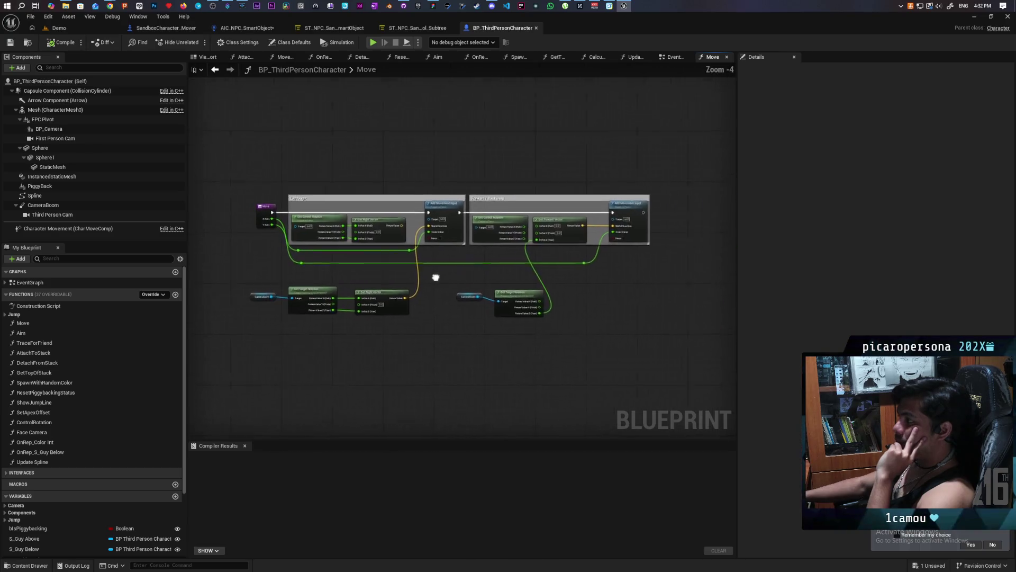
scroll(532, 265, "up", 3)
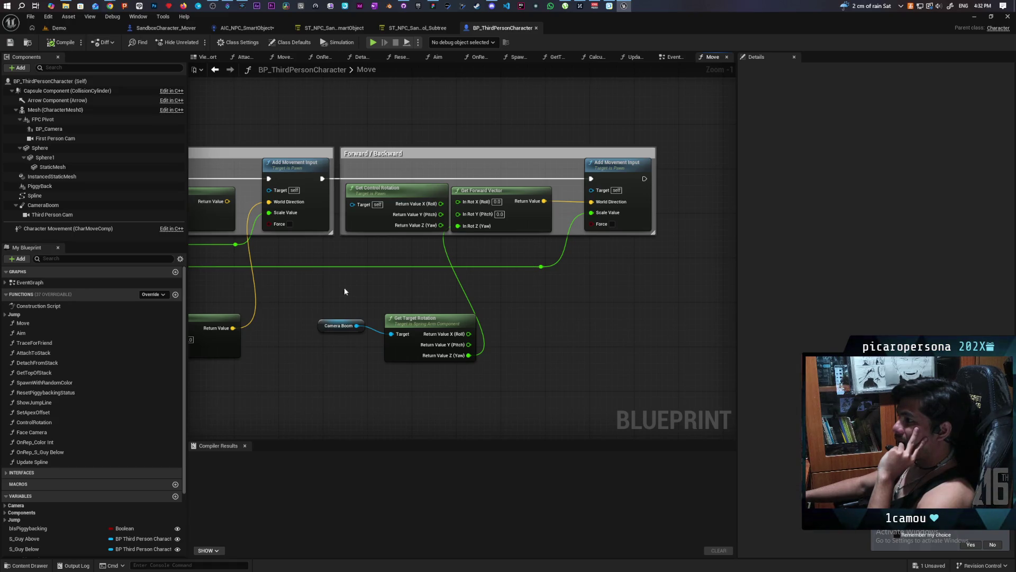
scroll(511, 290, "down", 1)
scroll(517, 289, "down", 1)
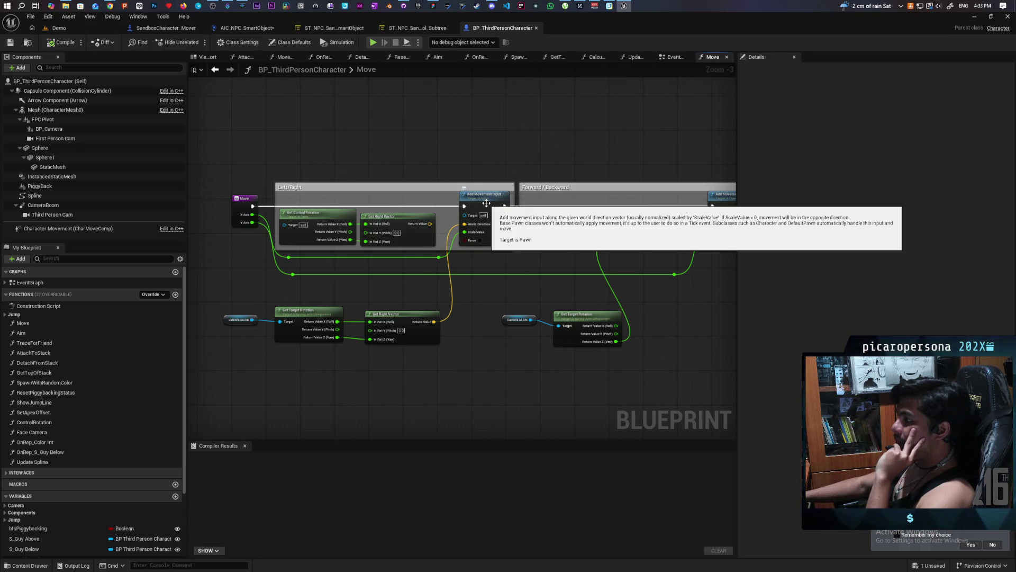
left_click(486, 203)
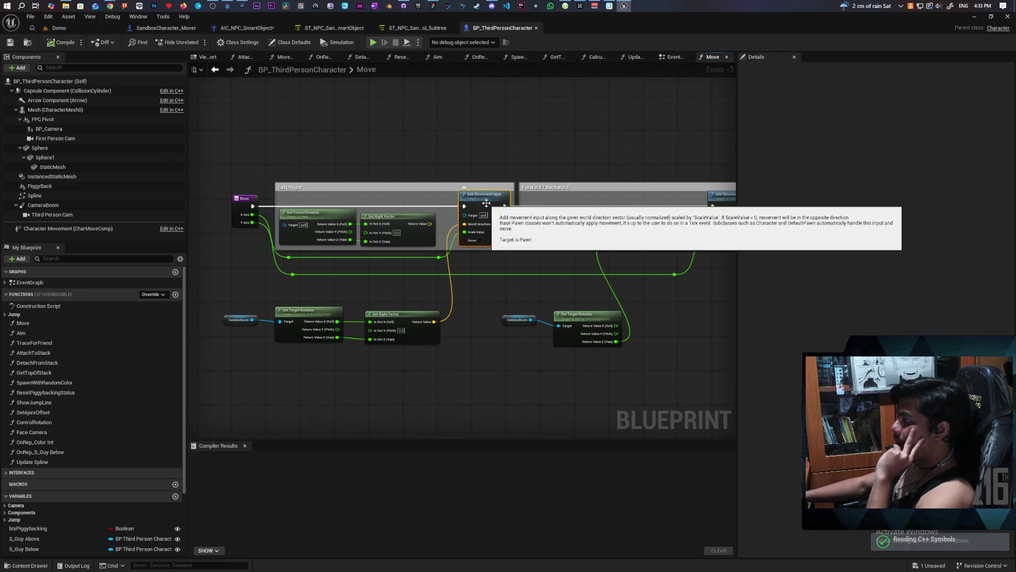
Step: Box-select the camera boom rotation nodes below the movement blocks
scroll(451, 319, "up", 2)
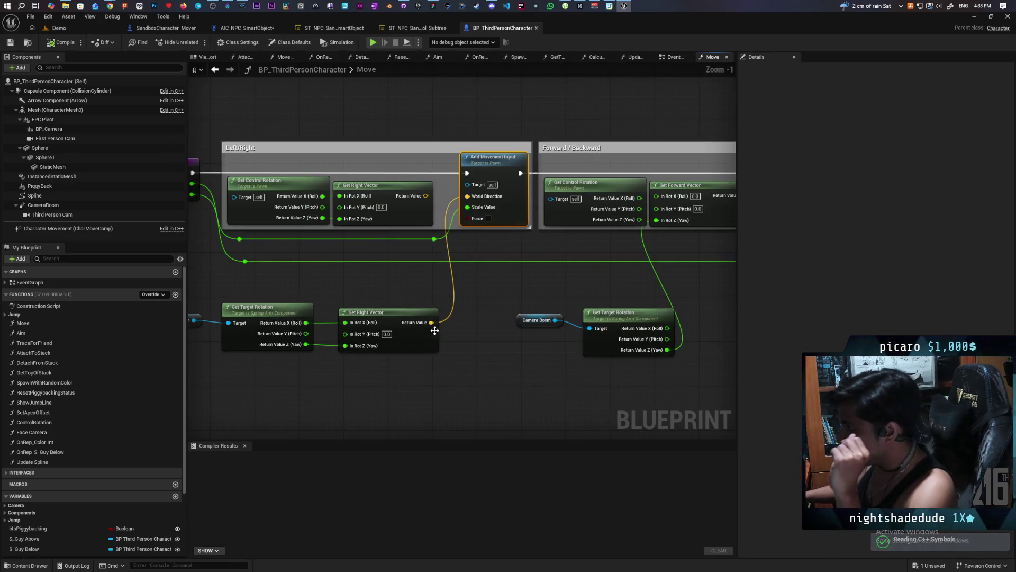
scroll(431, 387, "down", 1)
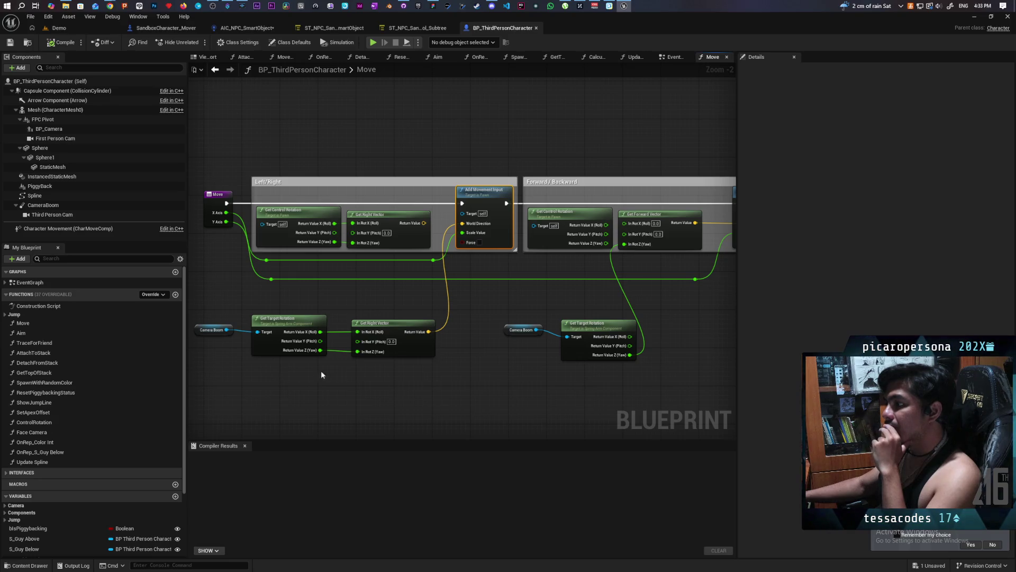
left_click_drag(435, 381, 448, 382)
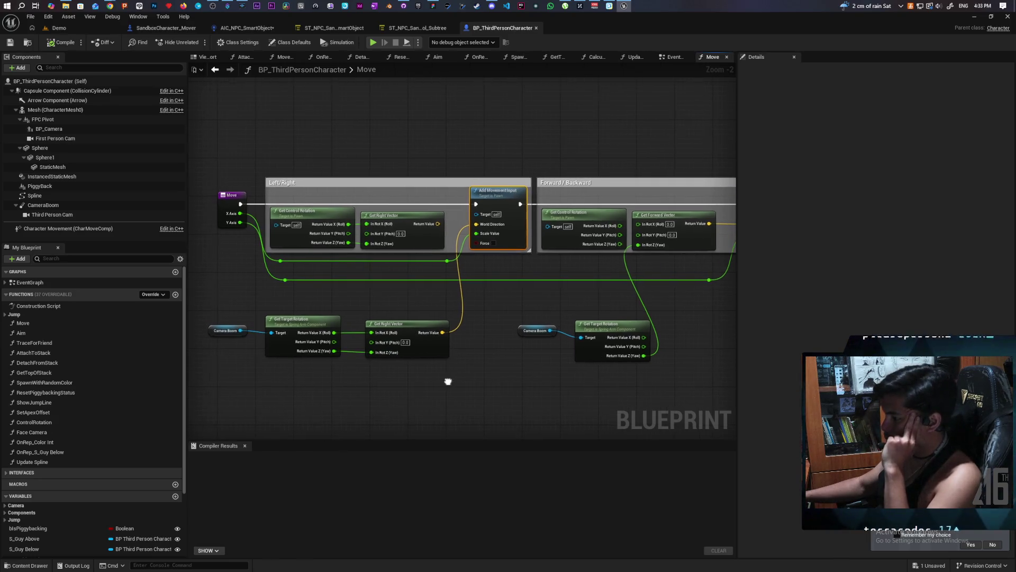
left_click_drag(233, 313, 534, 376)
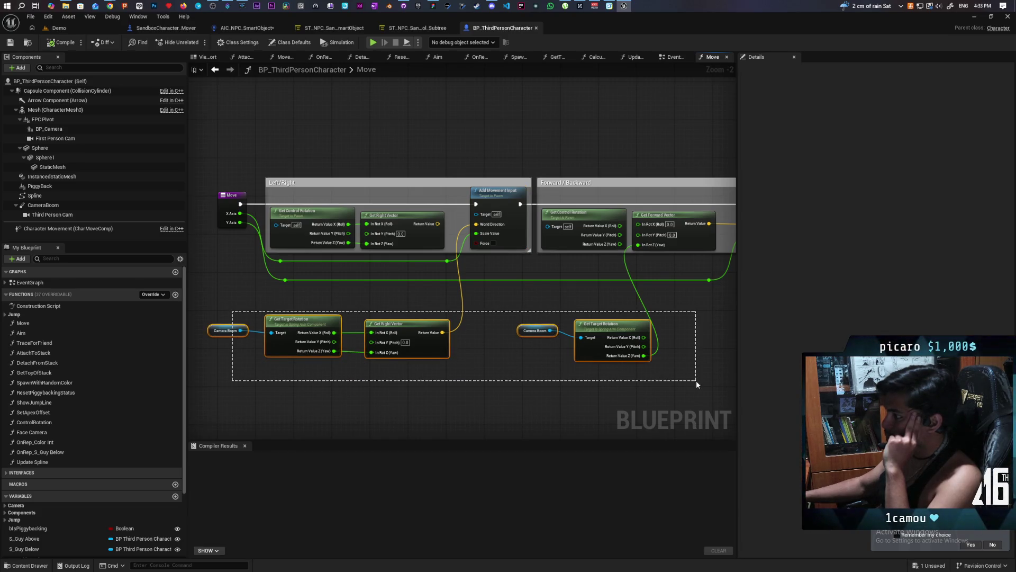
left_click_drag(696, 380, 694, 373)
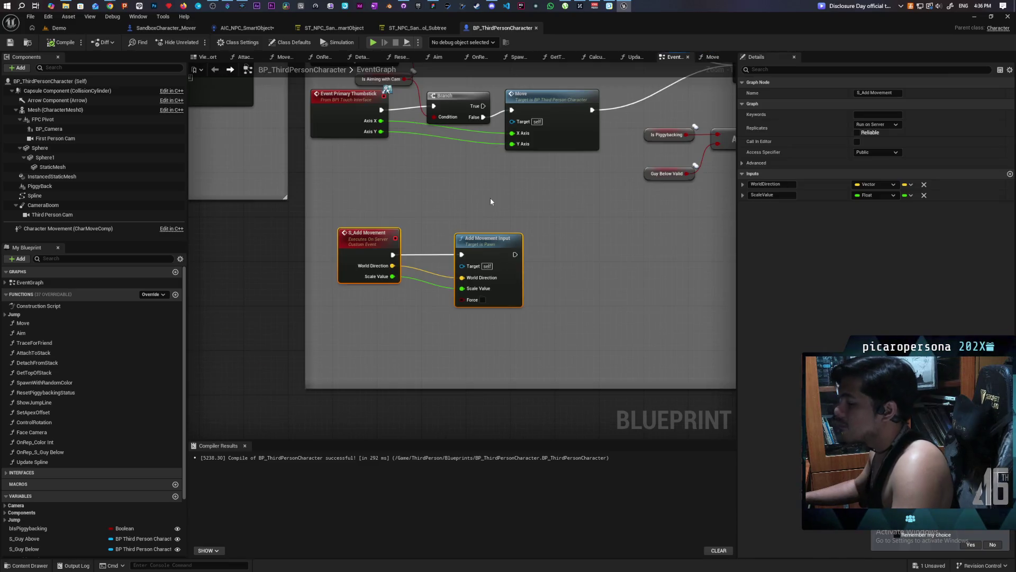
Step: In the Move function, move Switch Has Authority lower-left, then return to the EventGraph
left_click_drag(533, 167, 484, 276)
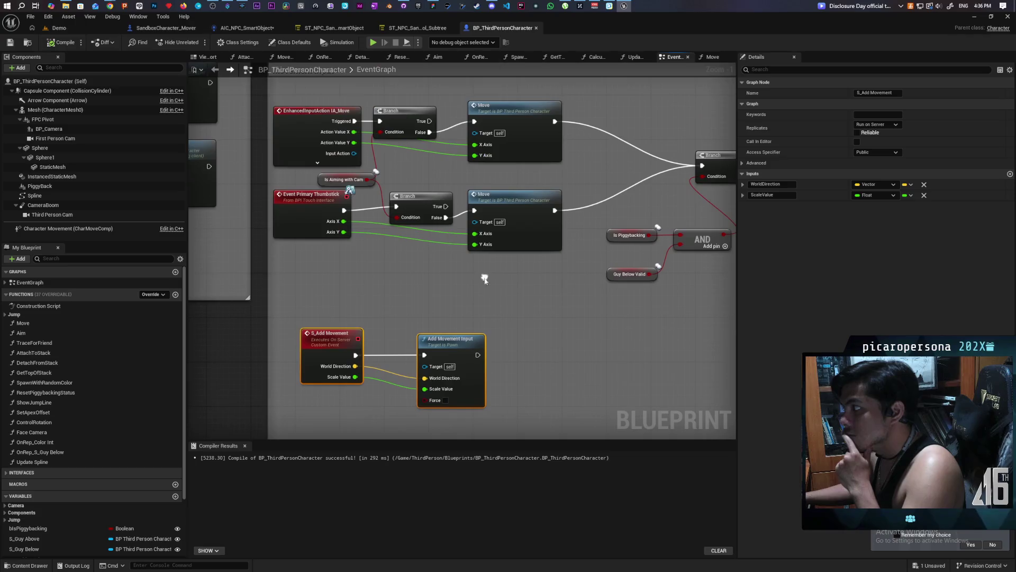
double_click(516, 242)
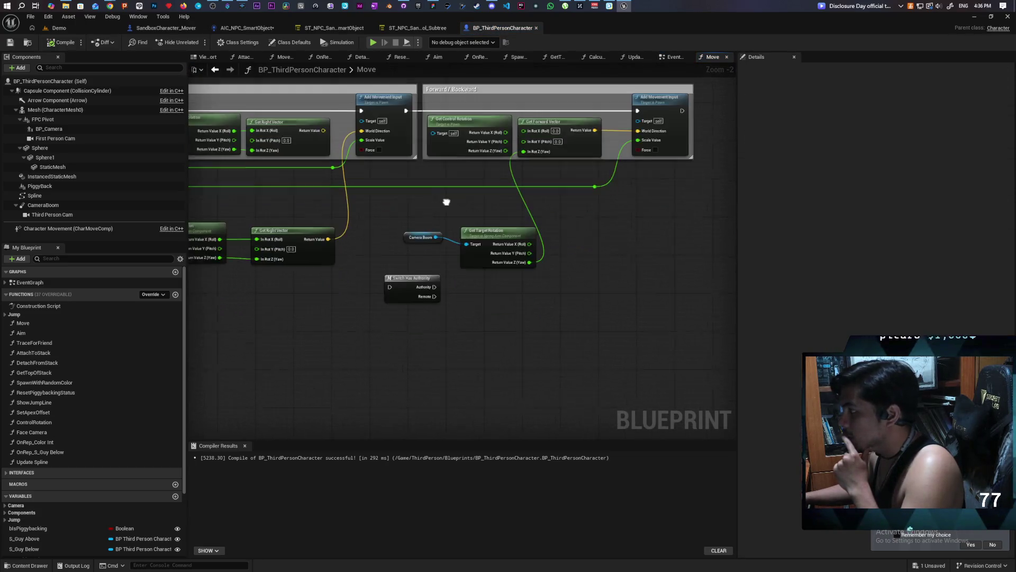
left_click(398, 298)
left_click_drag(397, 307, 369, 345)
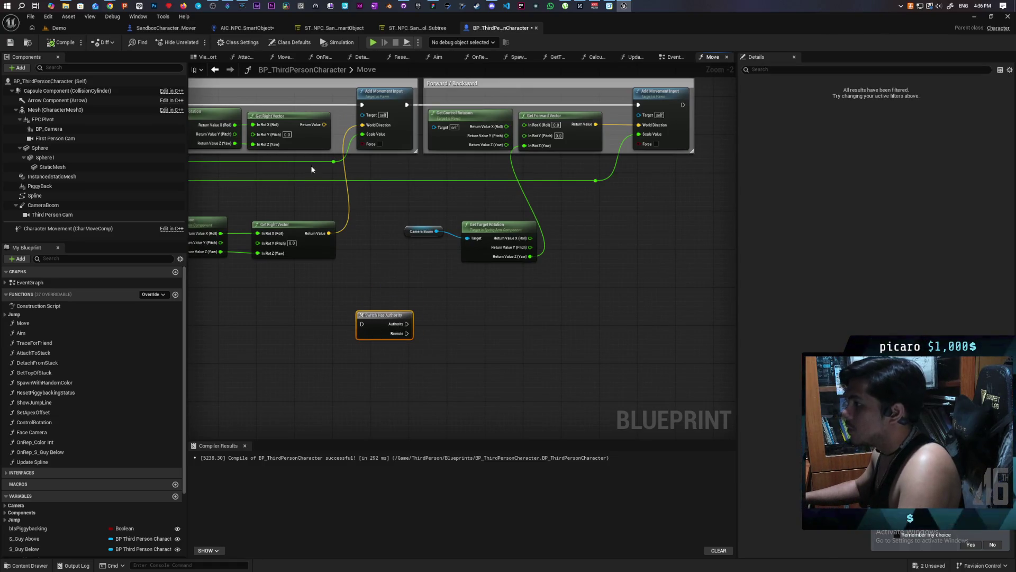
mouse_move(380, 257)
left_mouse_down()
mouse_move(585, 263)
mouse_move(476, 268)
left_mouse_up()
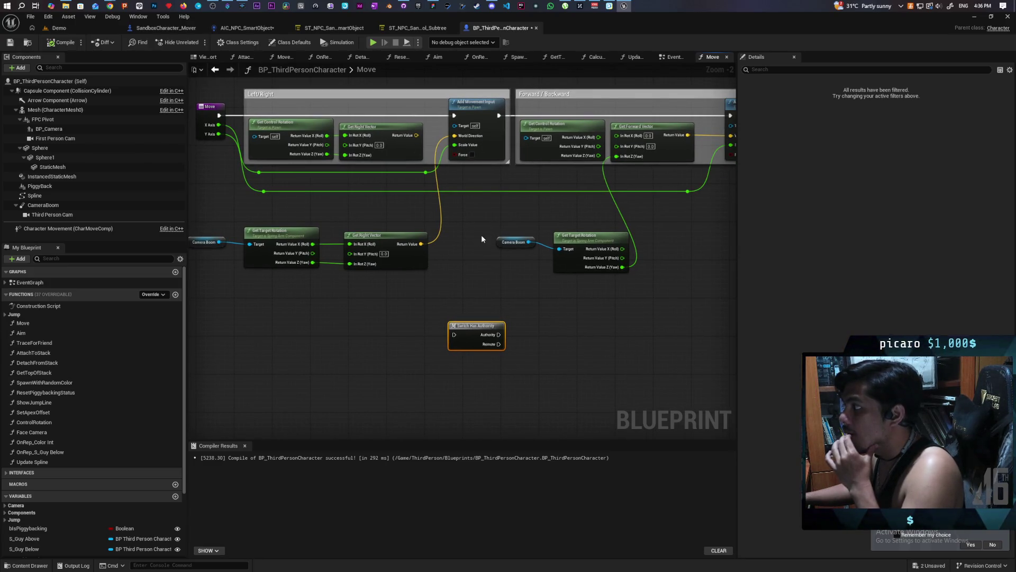
left_click(215, 70)
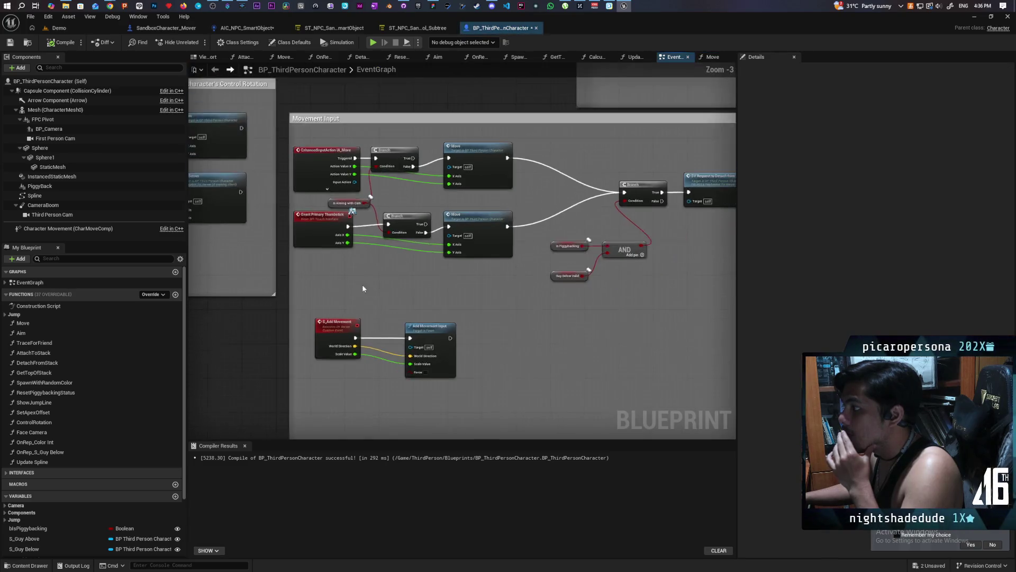
scroll(422, 252, "up", 4)
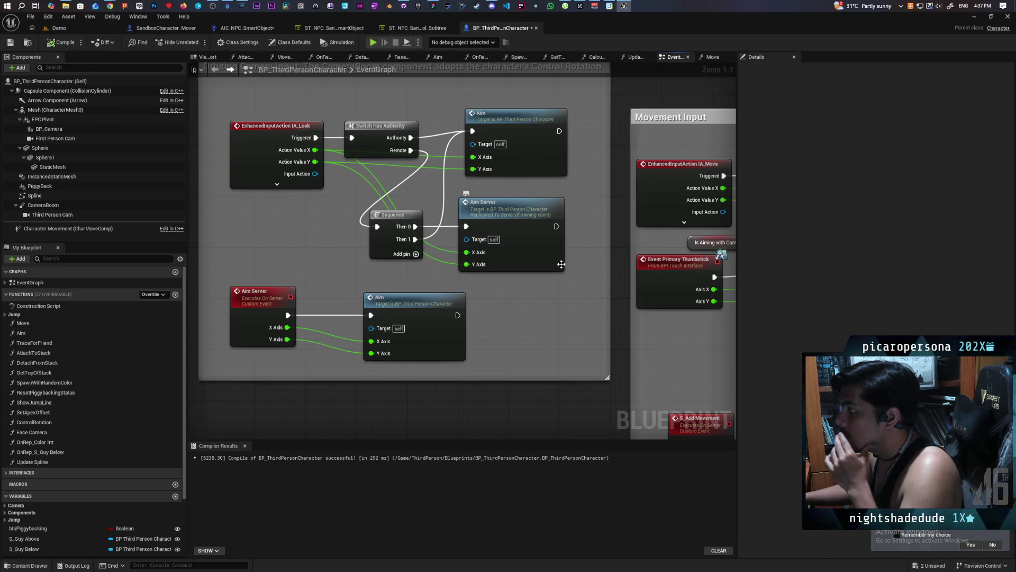
left_click(530, 140)
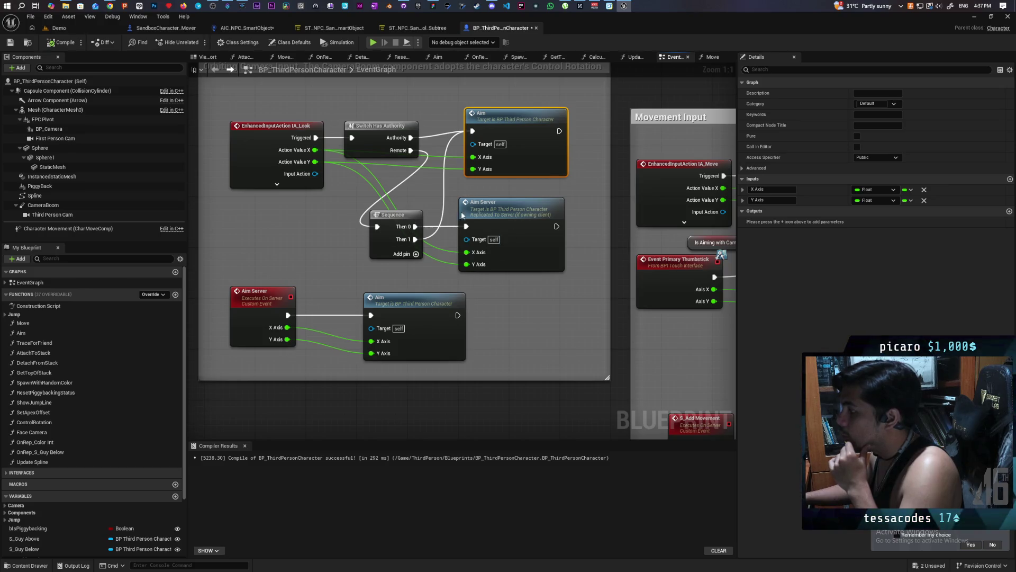
left_click_drag(579, 306, 533, 296)
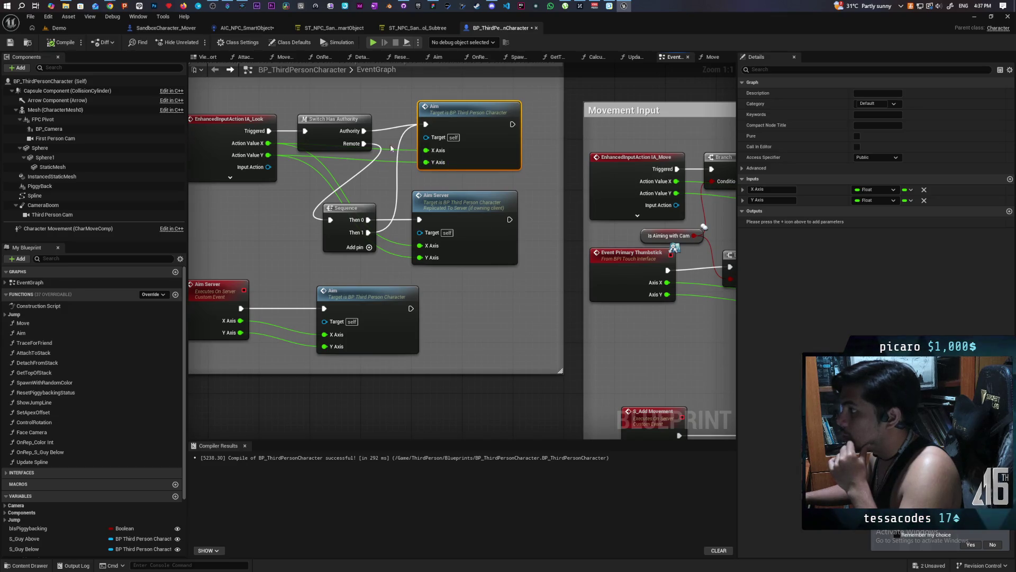
mouse_move(369, 240)
left_mouse_down()
mouse_move(389, 226)
mouse_move(368, 232)
left_mouse_up()
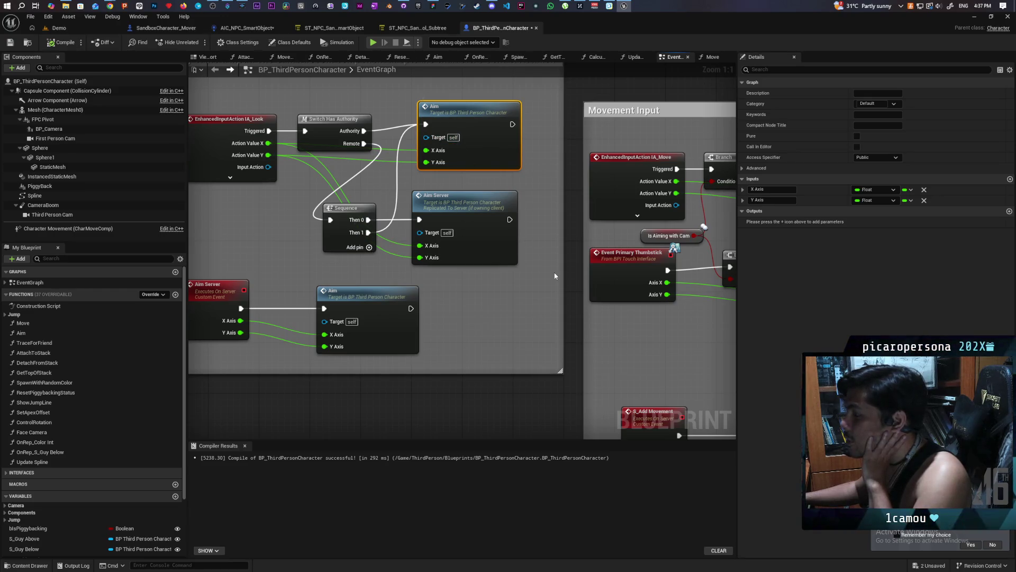
scroll(394, 134, "down", 2)
mouse_move(365, 254)
left_mouse_down()
mouse_move(457, 261)
mouse_move(484, 237)
mouse_move(350, 220)
mouse_move(534, 251)
left_mouse_up()
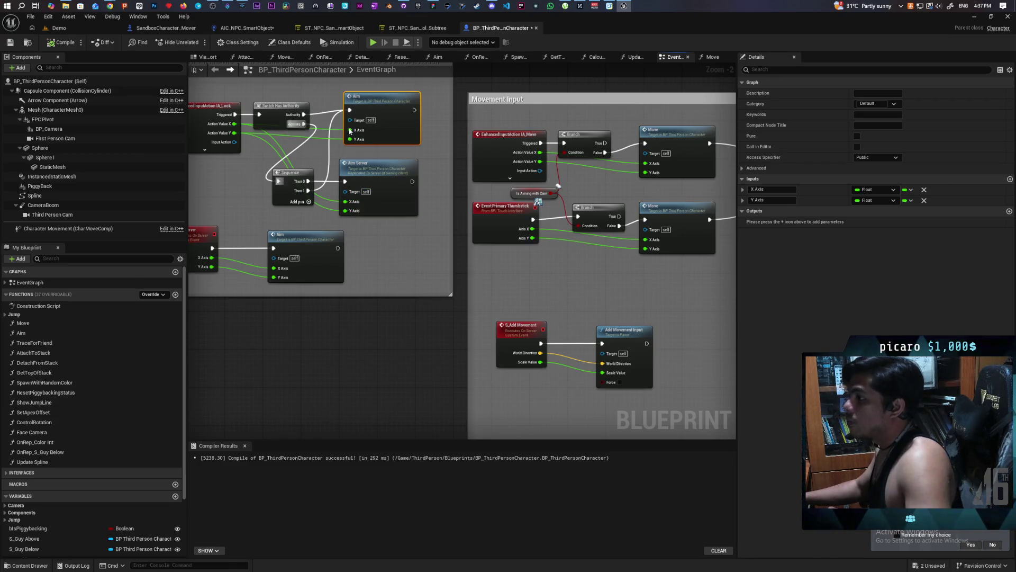
left_click_drag(690, 249, 494, 231)
Step: Place Switch Has Authority above Left/Right, wiring Move's entry through Authority into Add Movement Input
double_click(494, 231)
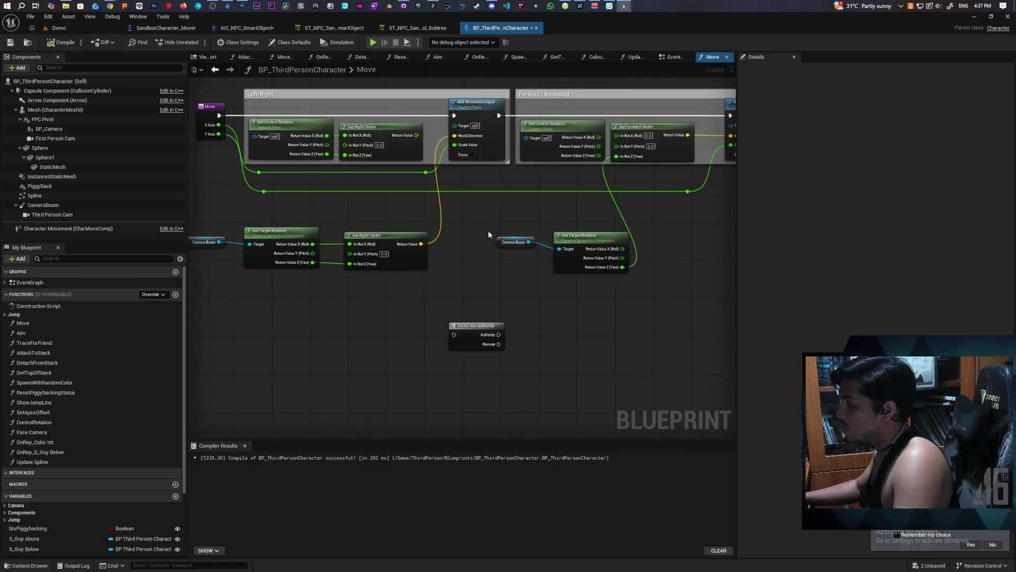
left_click_drag(480, 390, 393, 113)
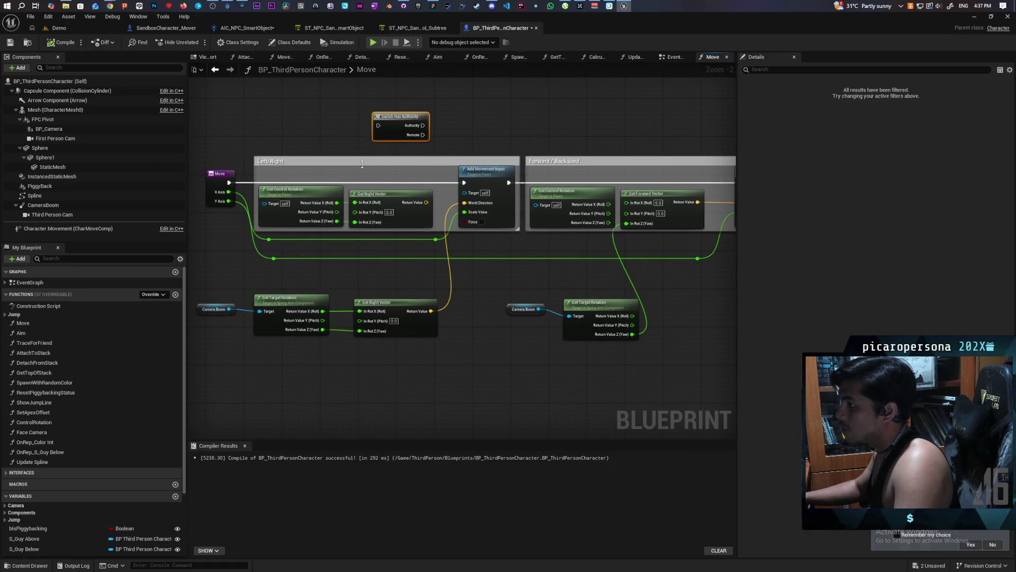
left_click_drag(229, 183, 378, 126)
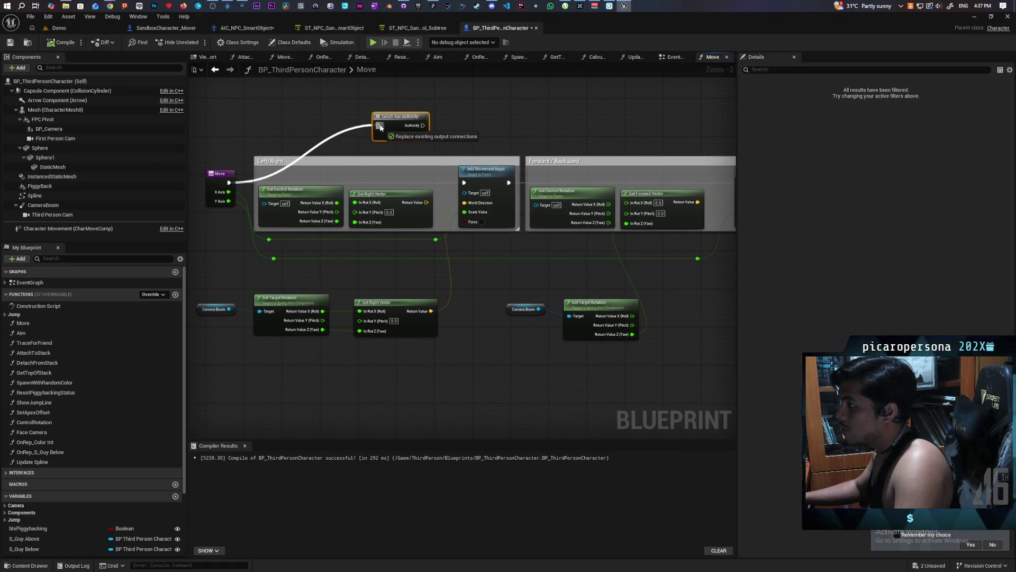
left_click_drag(498, 123, 429, 135)
scroll(429, 135, "up", 2)
mouse_move(344, 134)
left_mouse_down()
mouse_move(370, 154)
mouse_move(399, 210)
left_mouse_up()
mouse_move(446, 147)
left_mouse_down()
mouse_move(484, 179)
mouse_move(488, 159)
left_mouse_up()
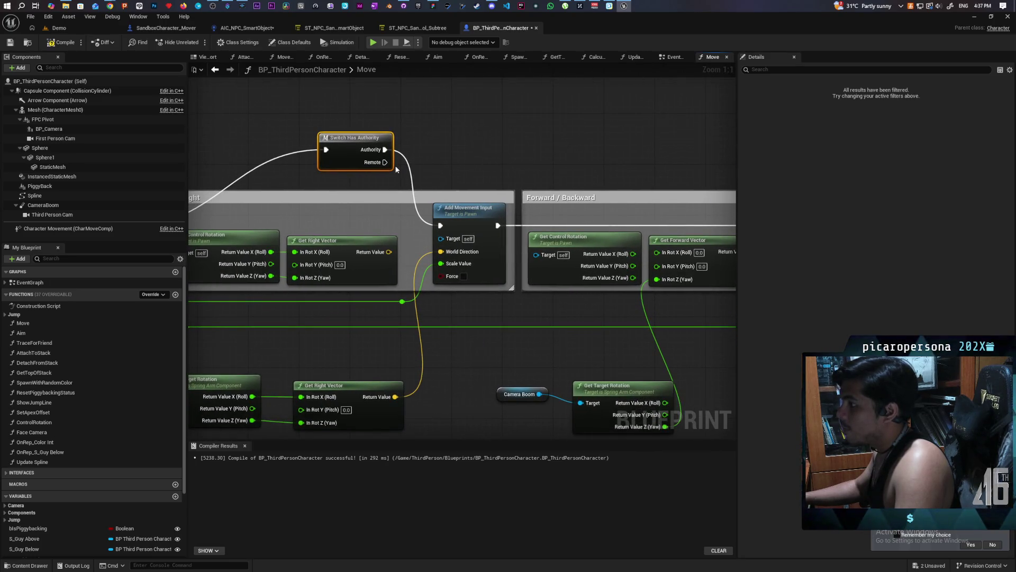